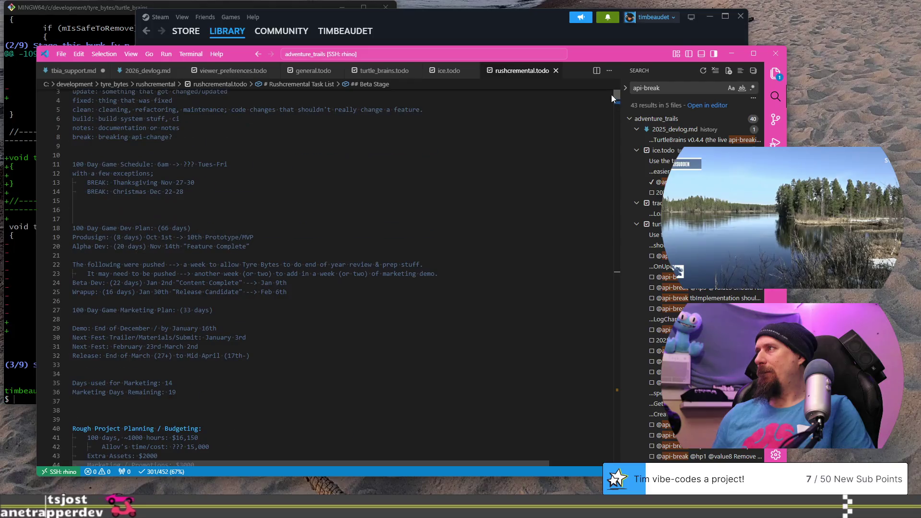
# Step: Find the '#rush' Postmortem section in the notes, then switch to the racing-games spreadsheet window
pyautogui.hotkey('ctrl', 'f')
pyautogui.write('#rush')
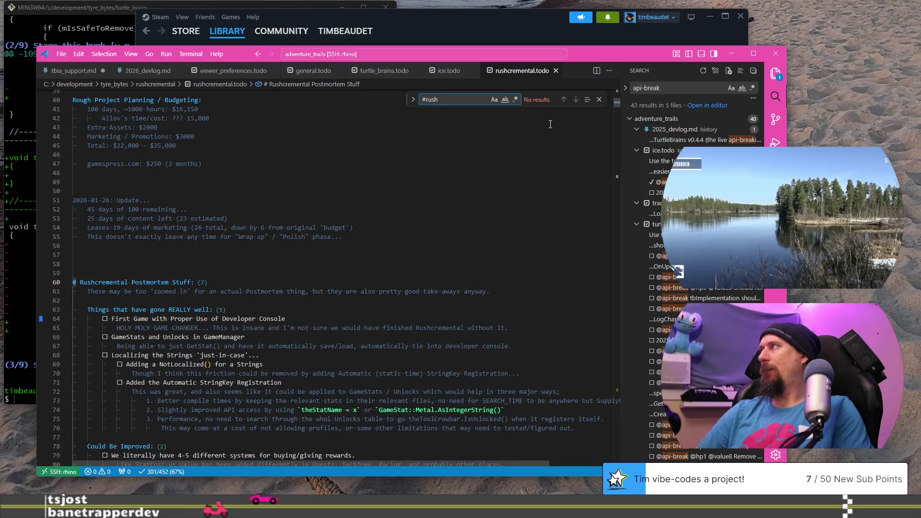
pyautogui.press('Escape')
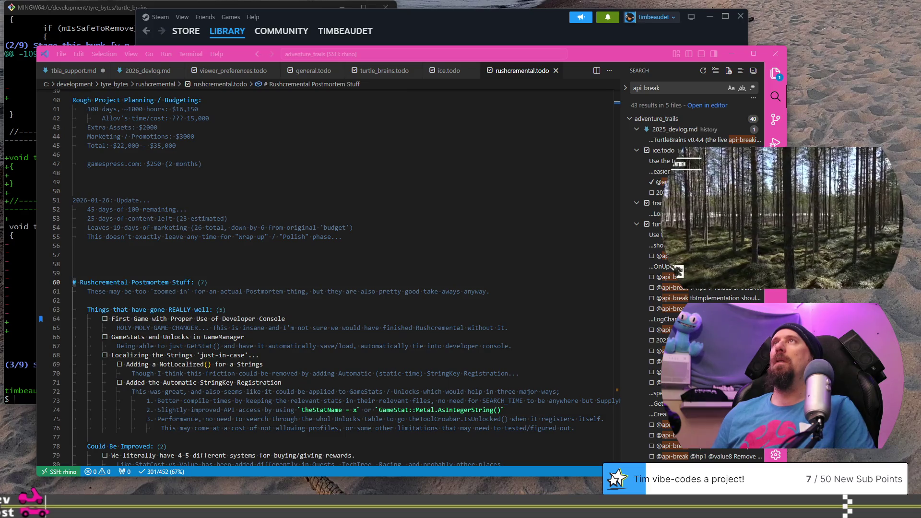
pyautogui.hotkey('alt', 'Tab')
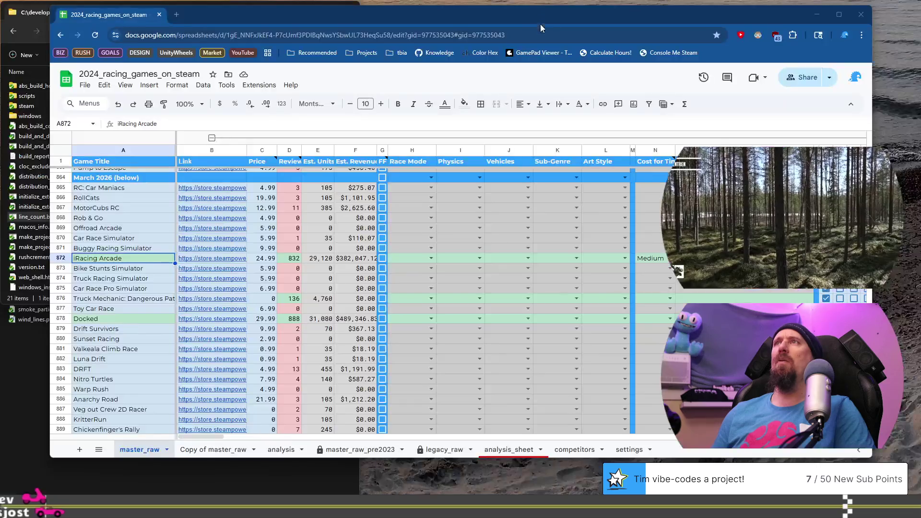
# Step: Reposition the Chrome window slightly lower and start a new browser tab
pyautogui.moveTo(542, 19); pyautogui.dragTo(542, 37)
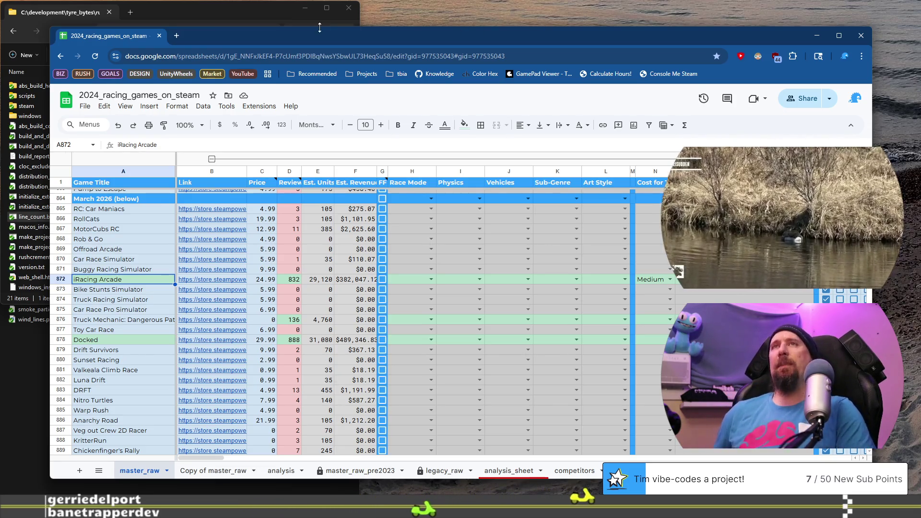
pyautogui.moveTo(292, 37)
pyautogui.mouseDown()
pyautogui.moveTo(284, 42)
pyautogui.moveTo(306, 50)
pyautogui.mouseUp()
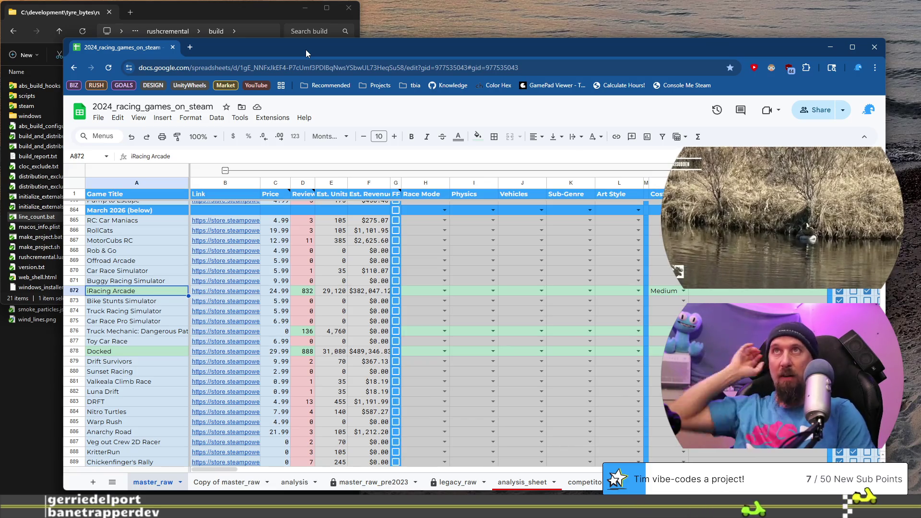
pyautogui.click(194, 46)
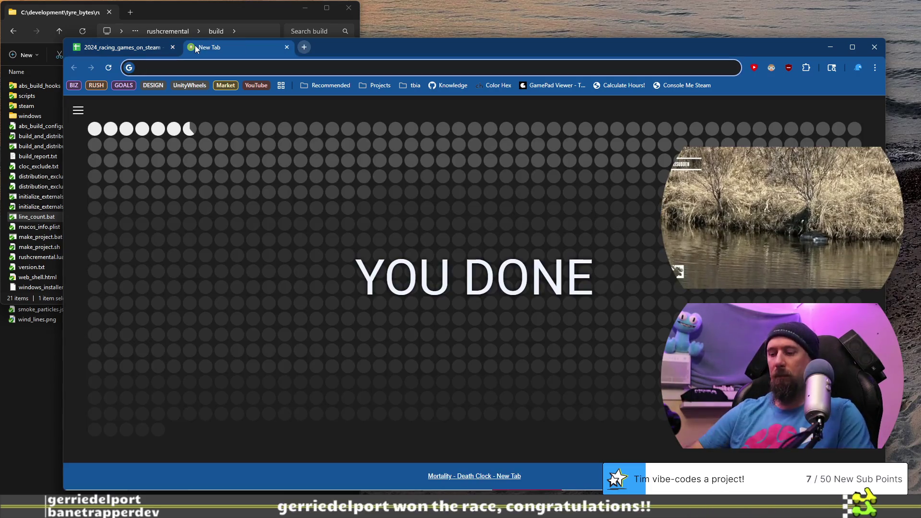
# Step: Visit keymailer.co, go to the Creator login page, then close that tab
pyautogui.write('keym')
pyautogui.press('Return')
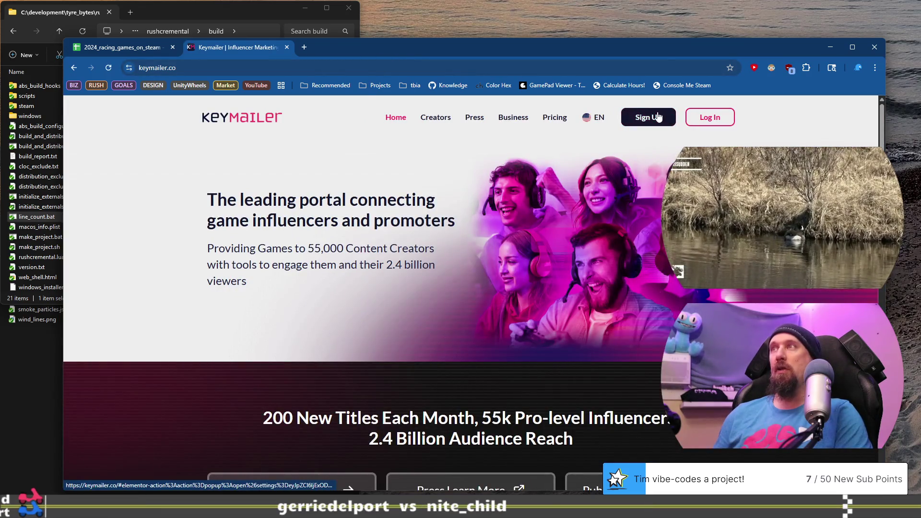
pyautogui.click(705, 117)
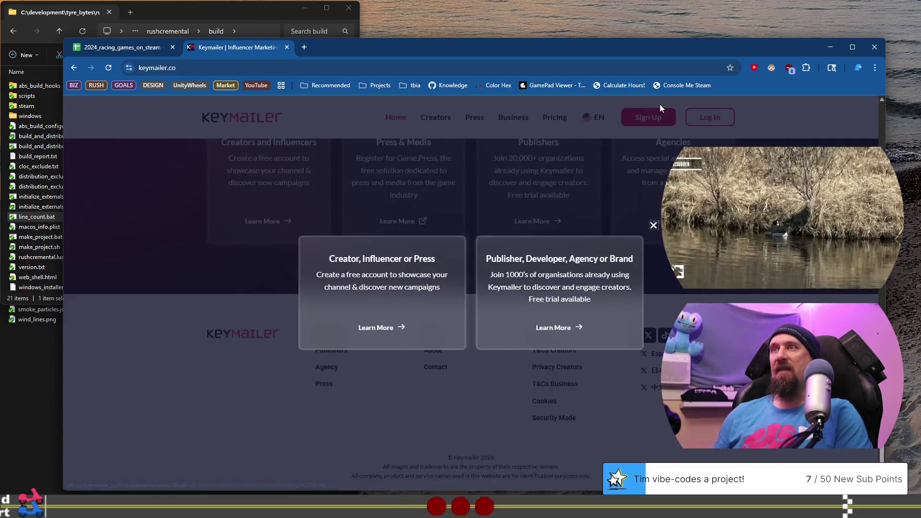
pyautogui.click(386, 253)
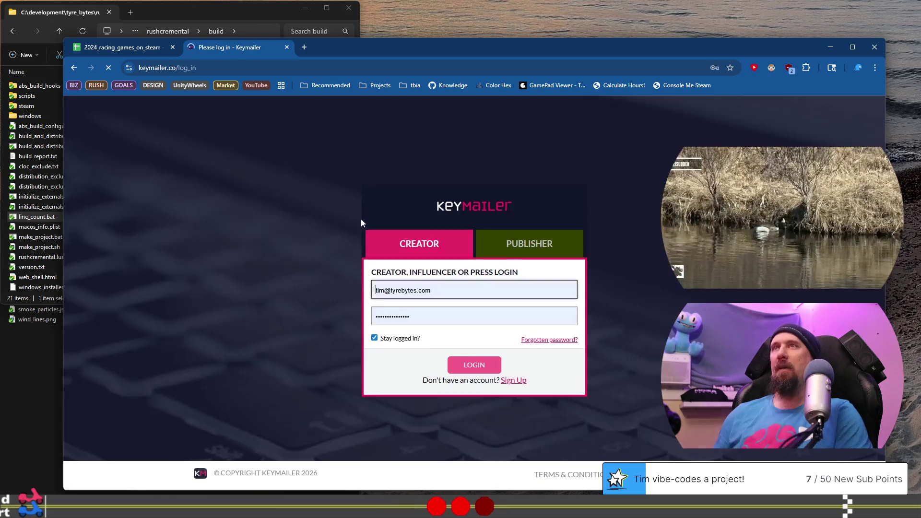
pyautogui.middleClick(251, 53)
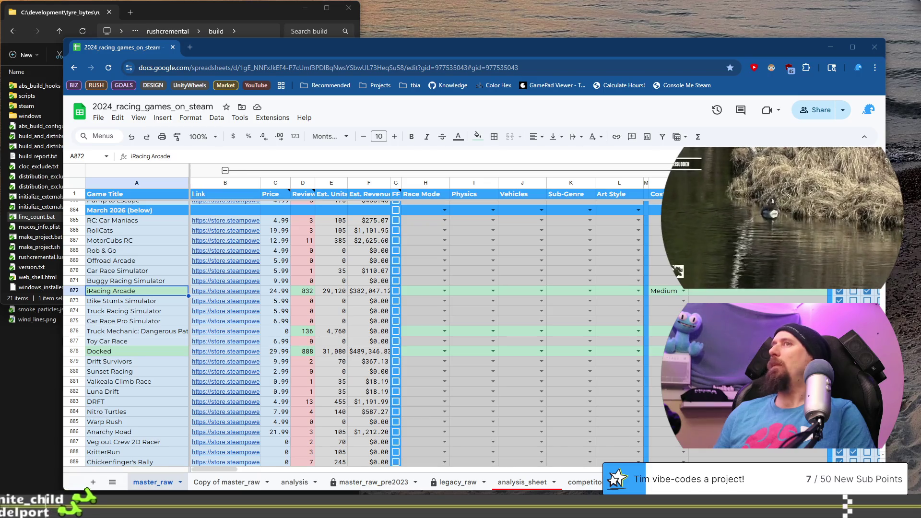
# Step: Bring the Keymailer game page forward and restore its window to the smaller size
pyautogui.hotkey('alt', 'Tab')
pyautogui.press('super+Up')
pyautogui.doubleClick(319, 36)
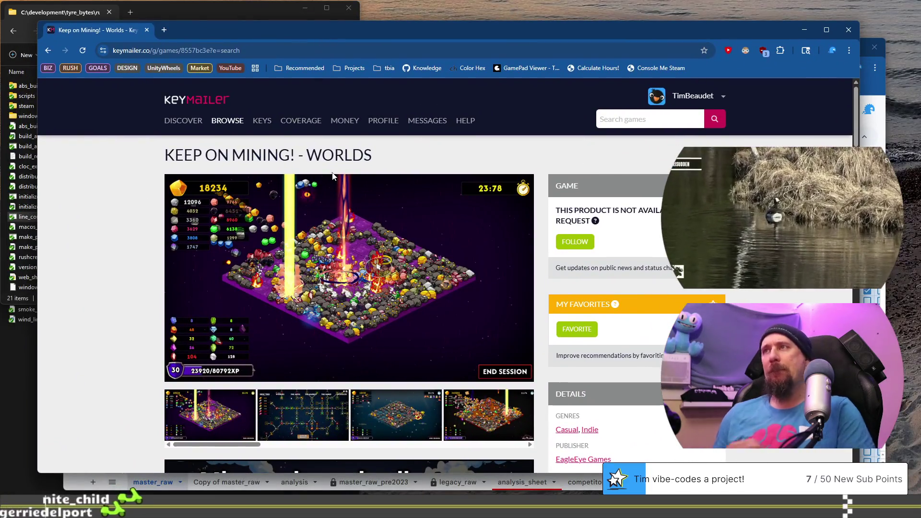
pyautogui.scroll(-5, 338, 188)
pyautogui.scroll(5, 330, 183)
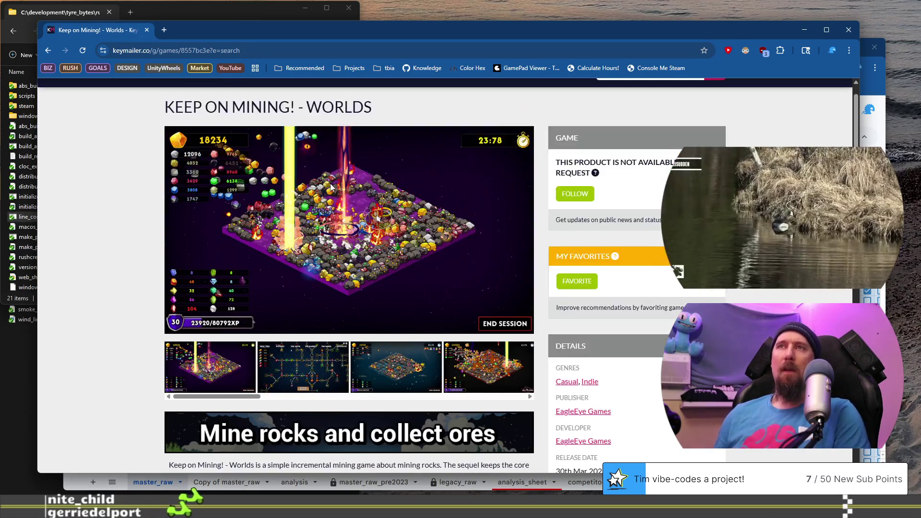
pyautogui.moveTo(217, 445); pyautogui.dragTo(495, 448)
# Step: Read the Keep on Mining! - Worlds page to the bottom, then start a new tab
pyautogui.scroll(-5, 176, 217)
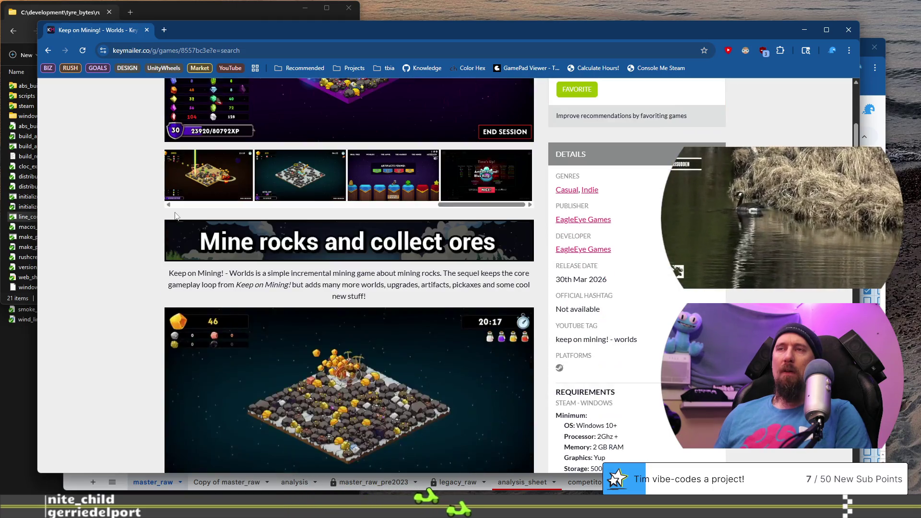
pyautogui.scroll(-5, 176, 216)
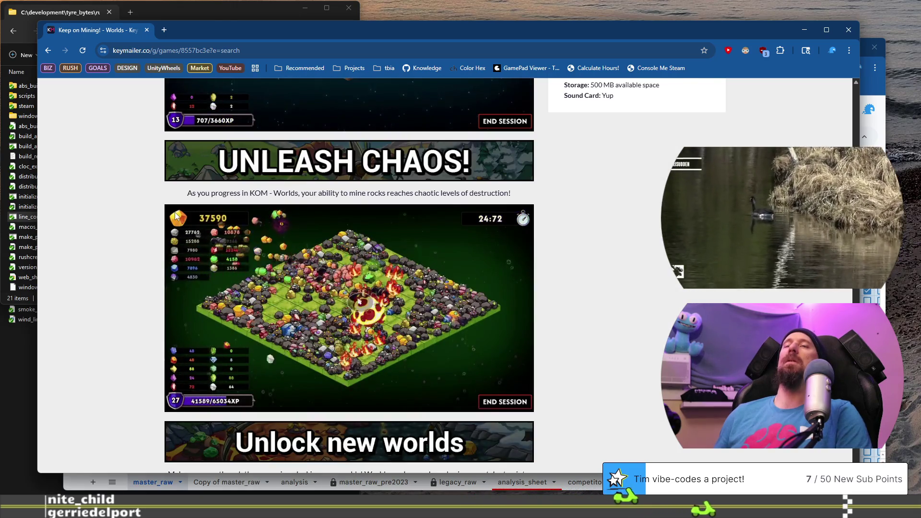
pyautogui.scroll(-7, 176, 217)
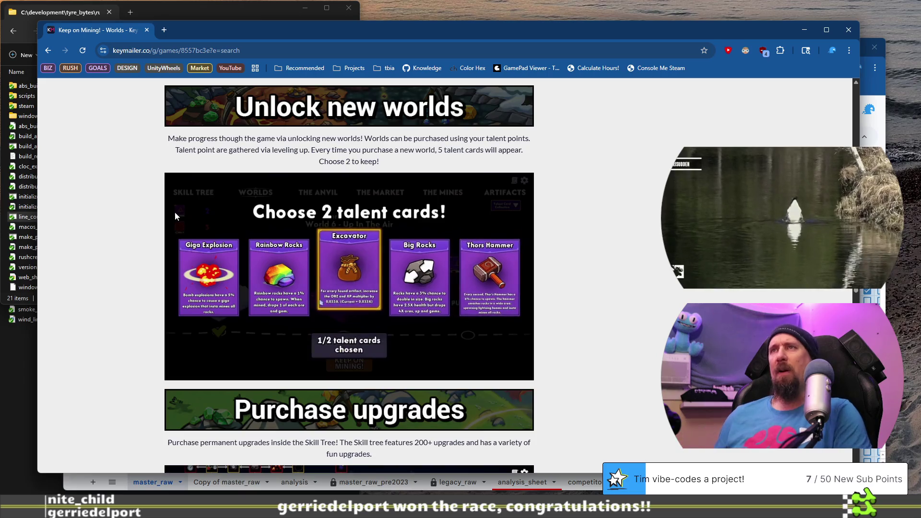
pyautogui.scroll(-5, 178, 211)
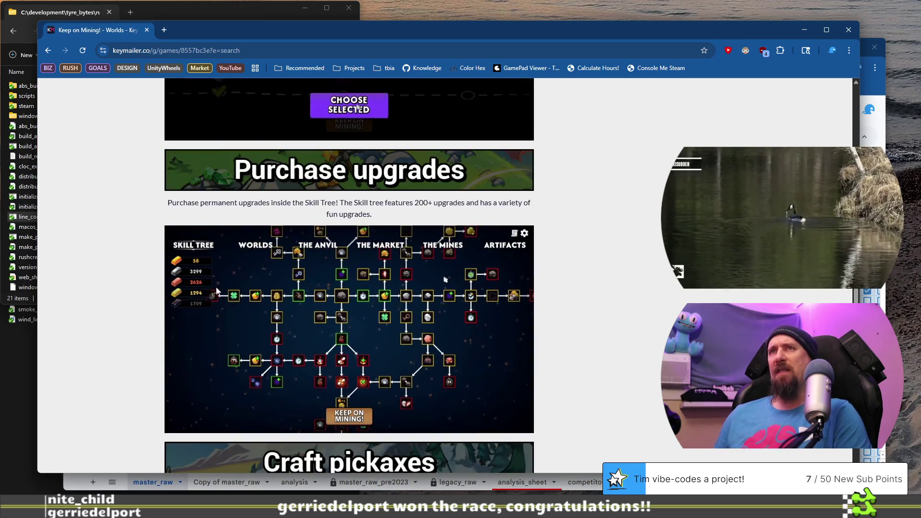
pyautogui.scroll(-1, 141, 255)
pyautogui.scroll(-5, 140, 259)
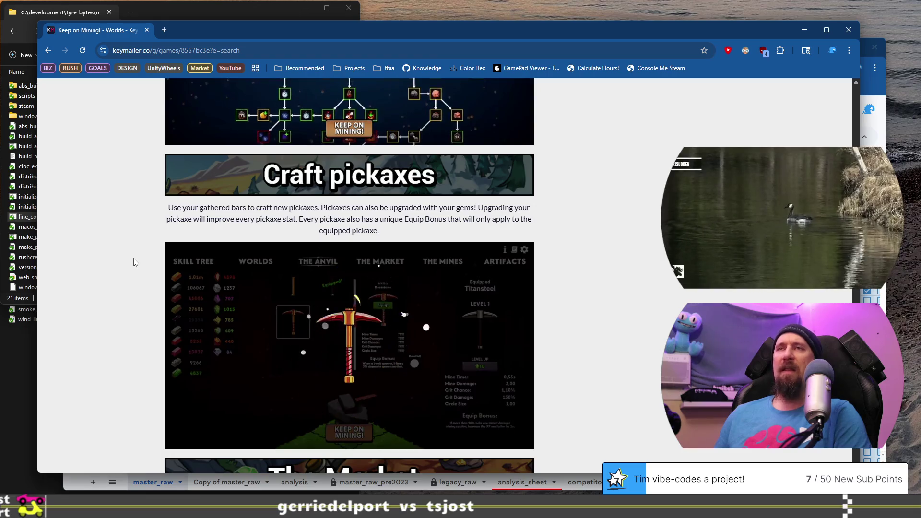
pyautogui.scroll(-3, 134, 258)
pyautogui.scroll(-1, 134, 261)
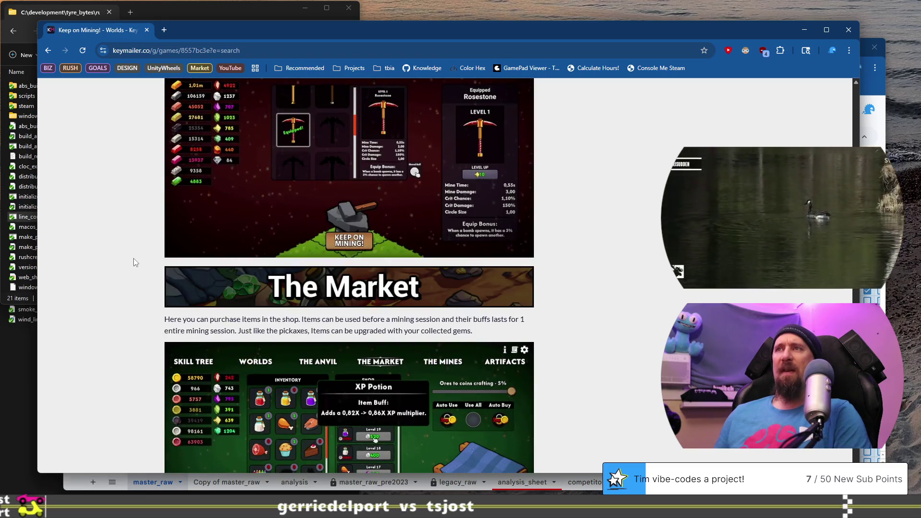
pyautogui.scroll(-1, 135, 261)
pyautogui.scroll(-8, 133, 262)
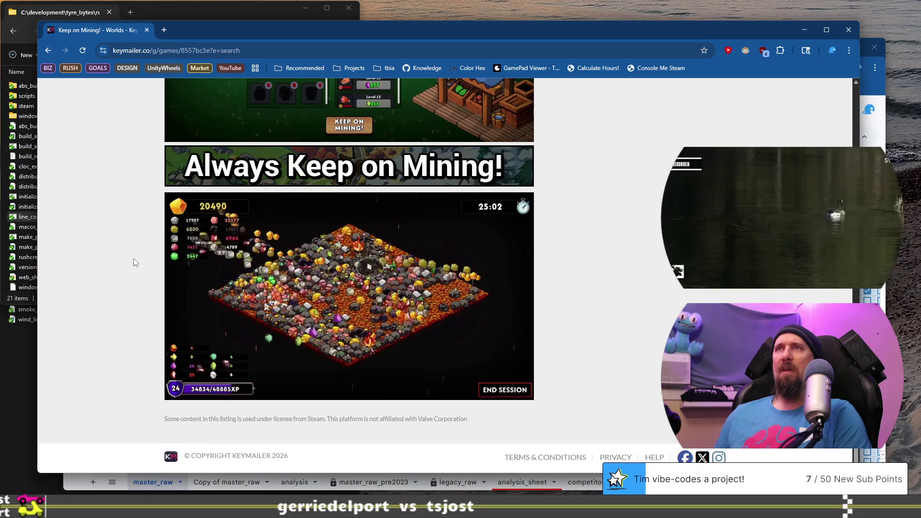
pyautogui.moveTo(198, 34); pyautogui.dragTo(208, 82)
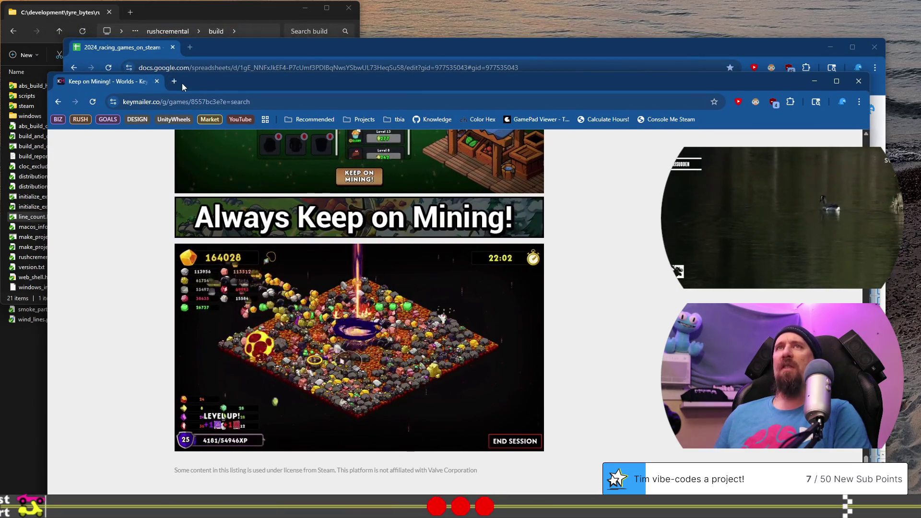
pyautogui.click(176, 80)
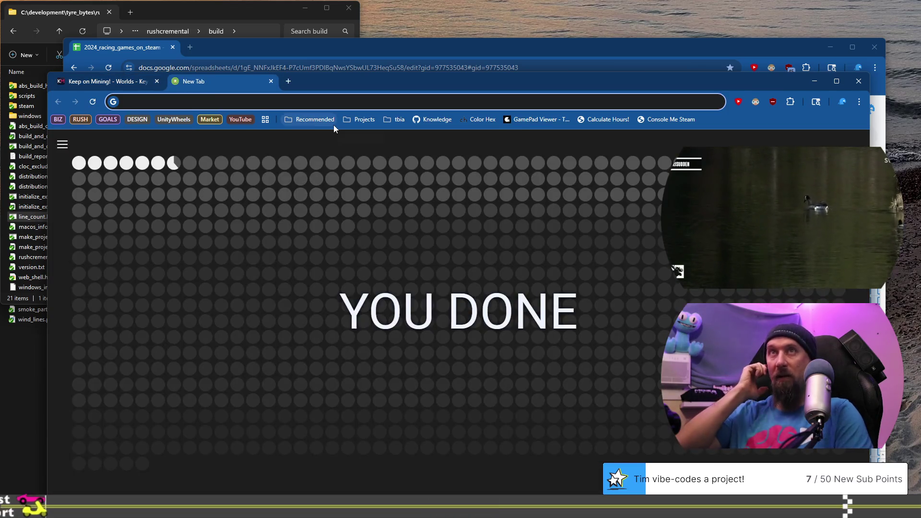
# Step: Search the web for 'steam keep on mining world' and open its Steam store page
pyautogui.write('s')
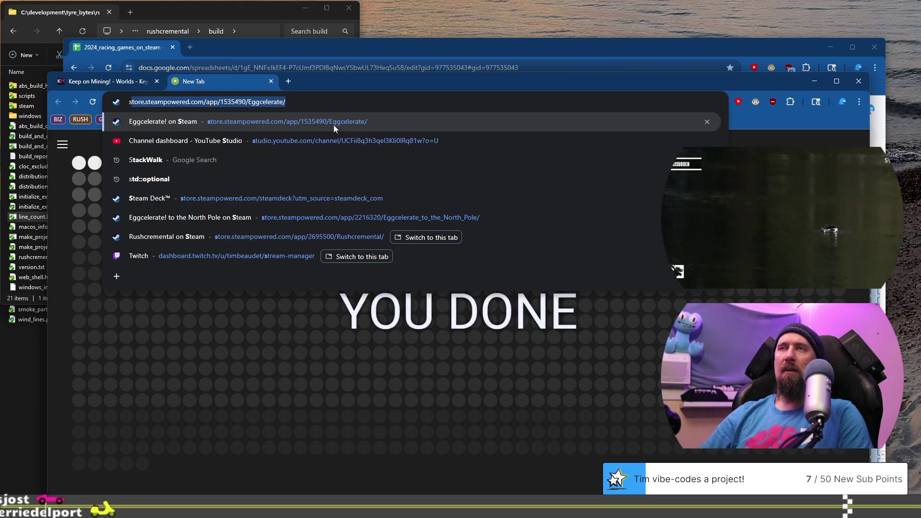
pyautogui.press('End')
pyautogui.hotkey('ctrl', 'a')
pyautogui.write('steam ')
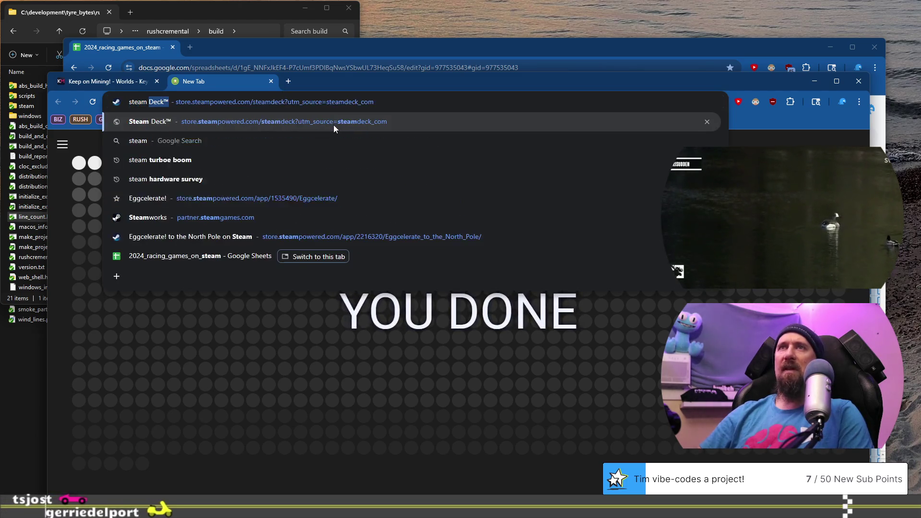
pyautogui.write('keyep')
pyautogui.write(' on mi')
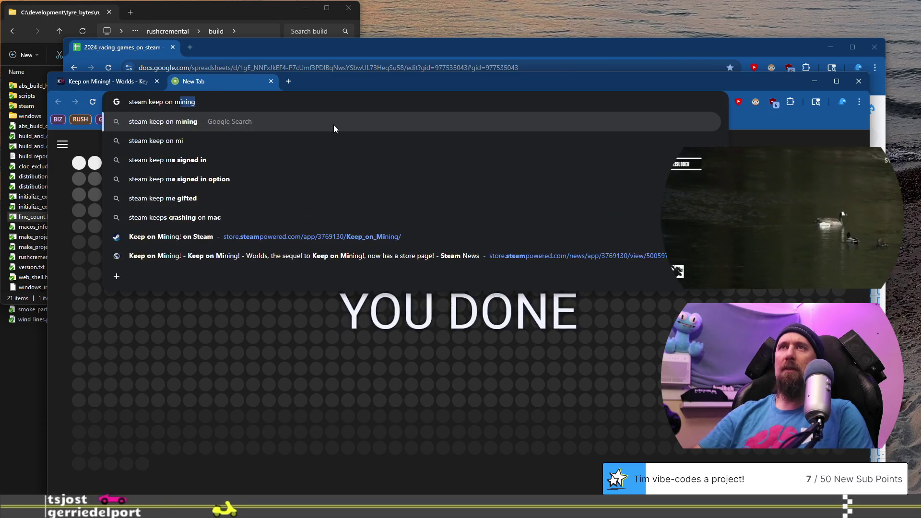
pyautogui.write('ning world')
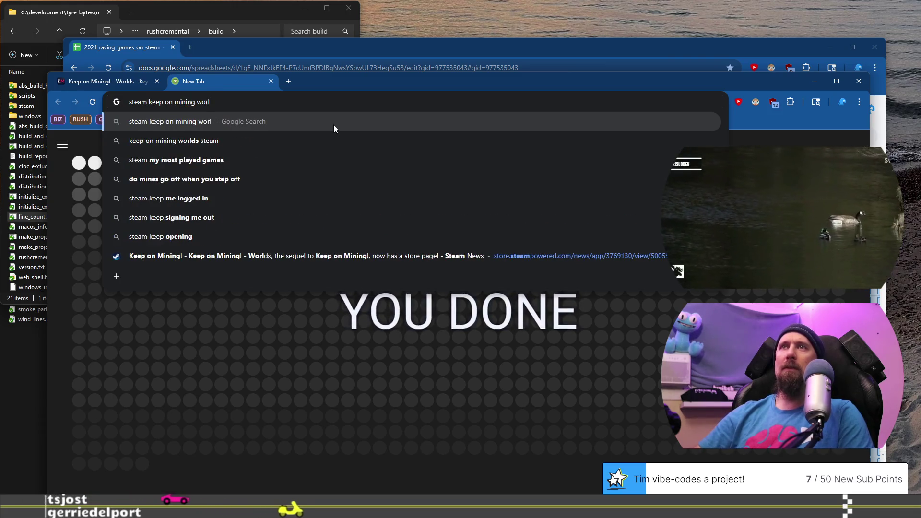
pyautogui.press('Return')
pyautogui.click(215, 236)
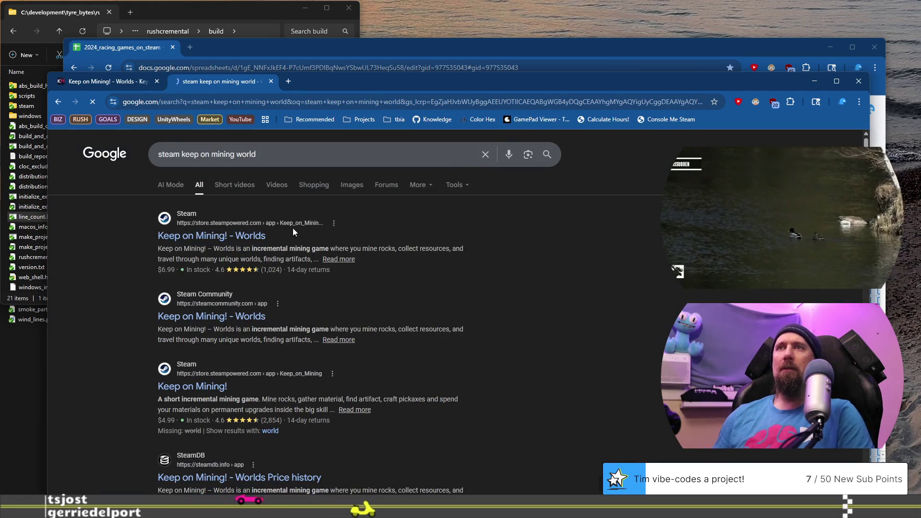
# Step: Expand and read the full game description, then close the Steam window
pyautogui.scroll(-5, 172, 230)
pyautogui.scroll(-15, 166, 234)
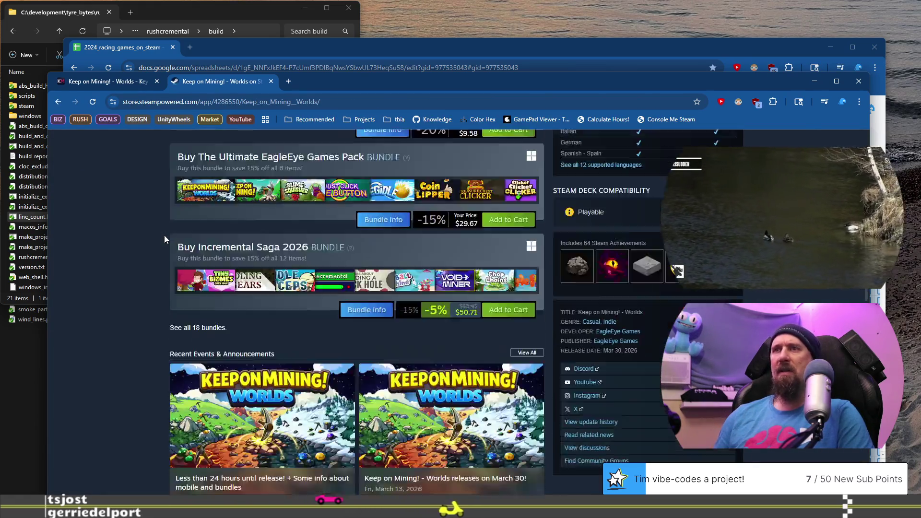
pyautogui.click(372, 317)
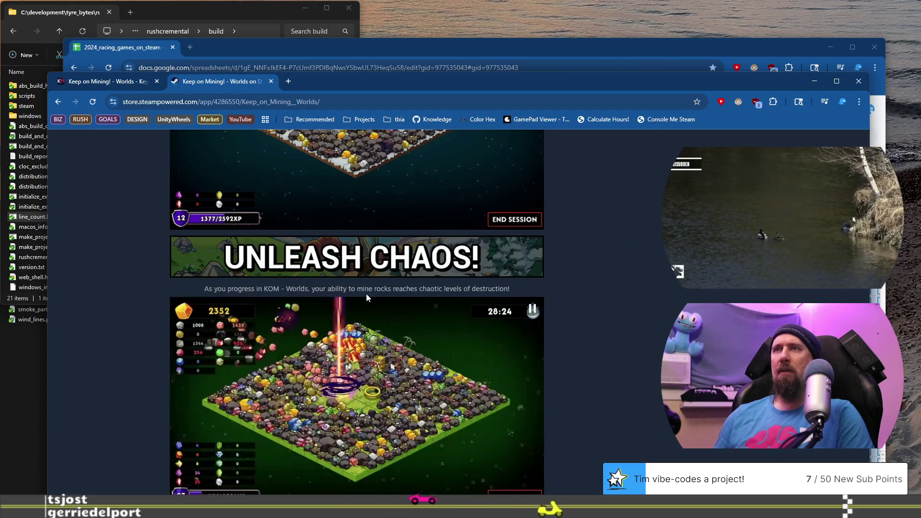
pyautogui.scroll(-12, 367, 301)
pyautogui.scroll(-5, 359, 255)
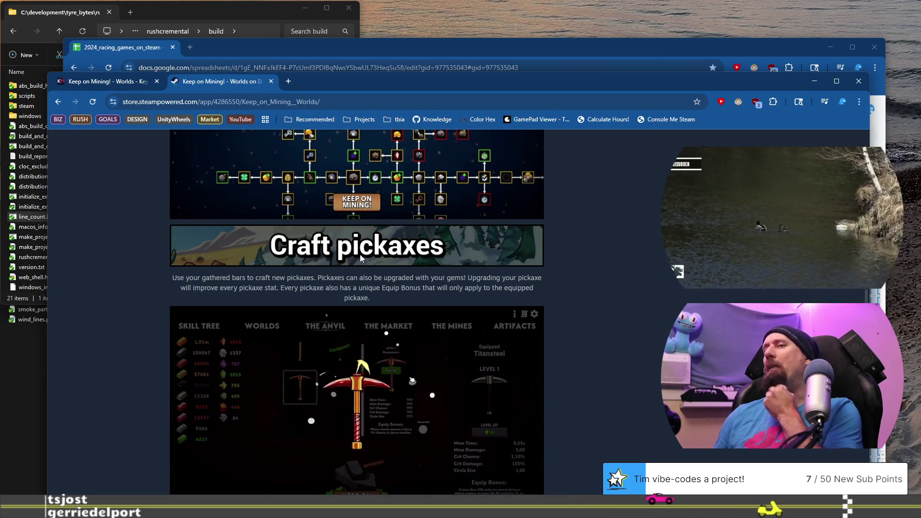
pyautogui.scroll(-6, 360, 254)
pyautogui.scroll(-5, 360, 254)
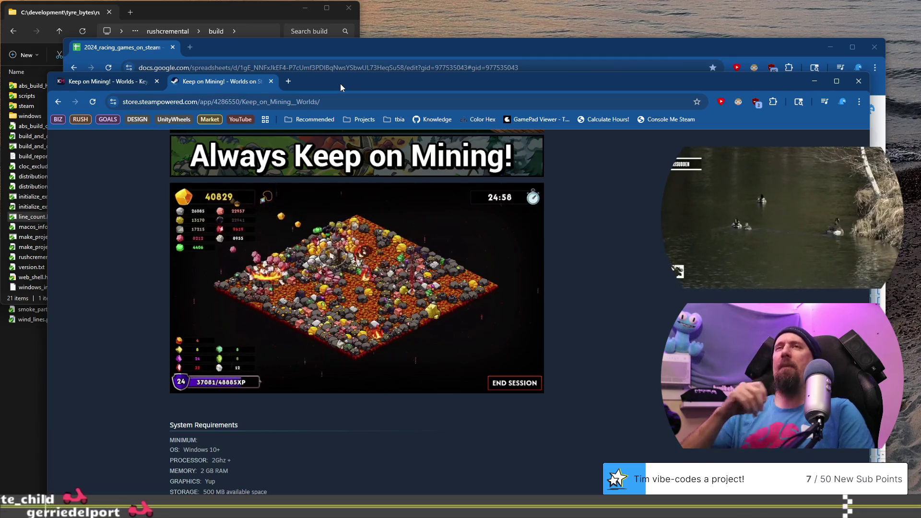
pyautogui.click(271, 81)
pyautogui.hotkey('ctrl', 'w')
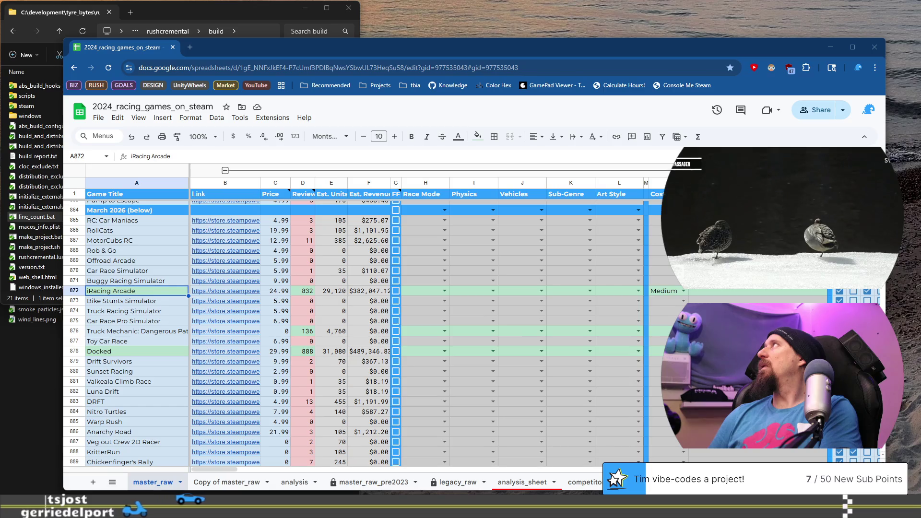
# Step: Switch to the Keymailer window showing Rushcremental's ended Steam Next Fest Campaign
pyautogui.hotkey('alt', 'Tab')
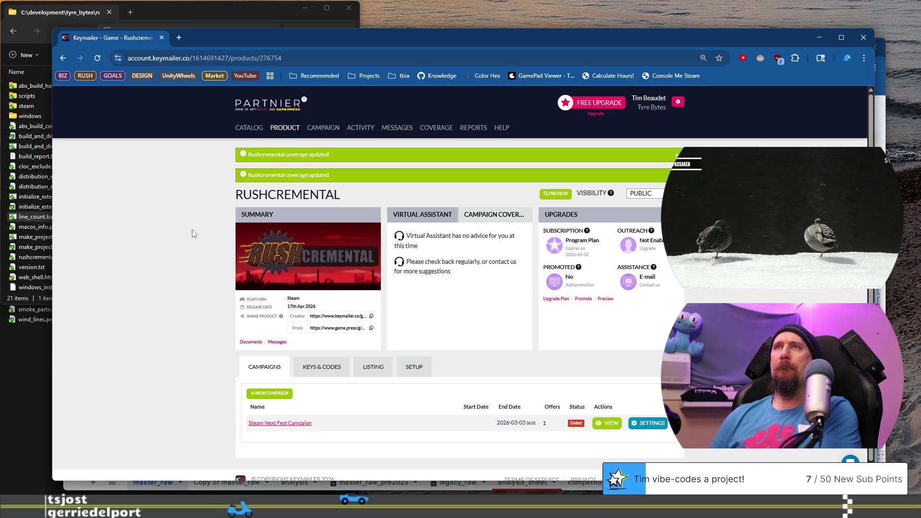
# Step: Start a new campaign copied from the Steam Next Fest Campaign
pyautogui.scroll(-2, 207, 316)
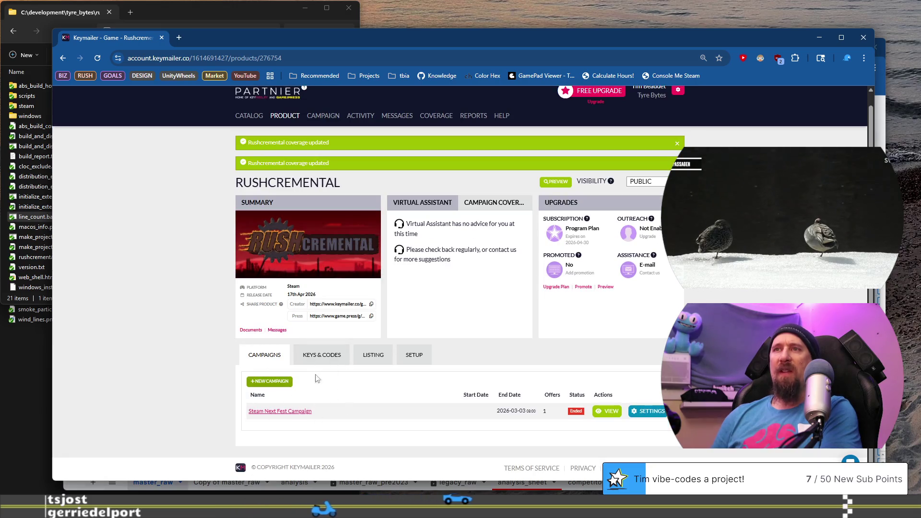
pyautogui.click(270, 383)
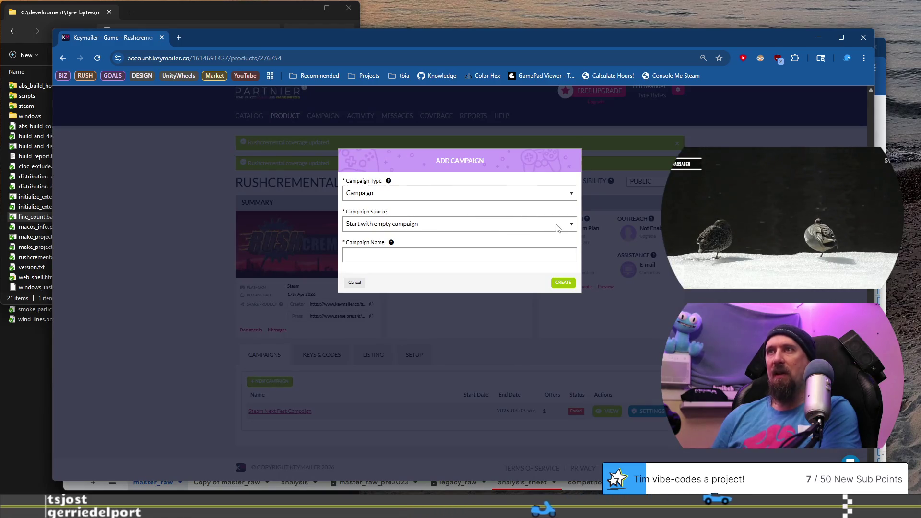
pyautogui.click(573, 226)
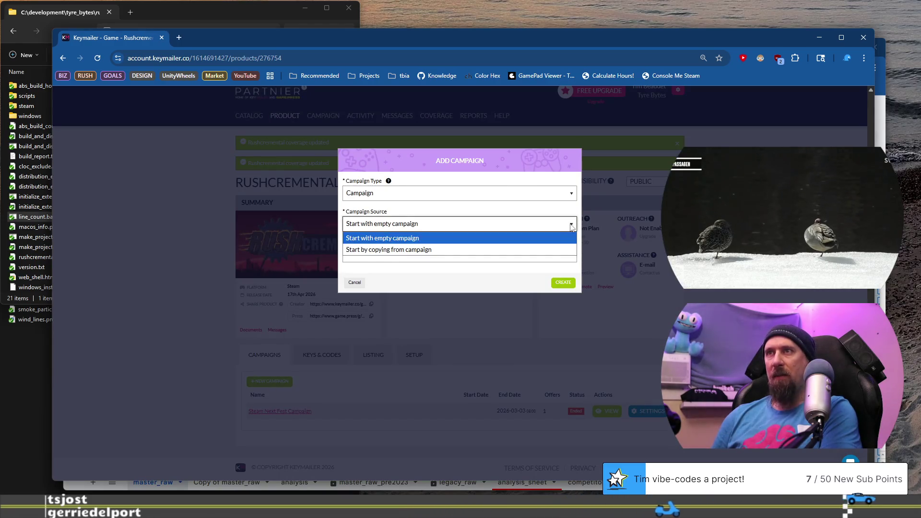
pyautogui.click(499, 250)
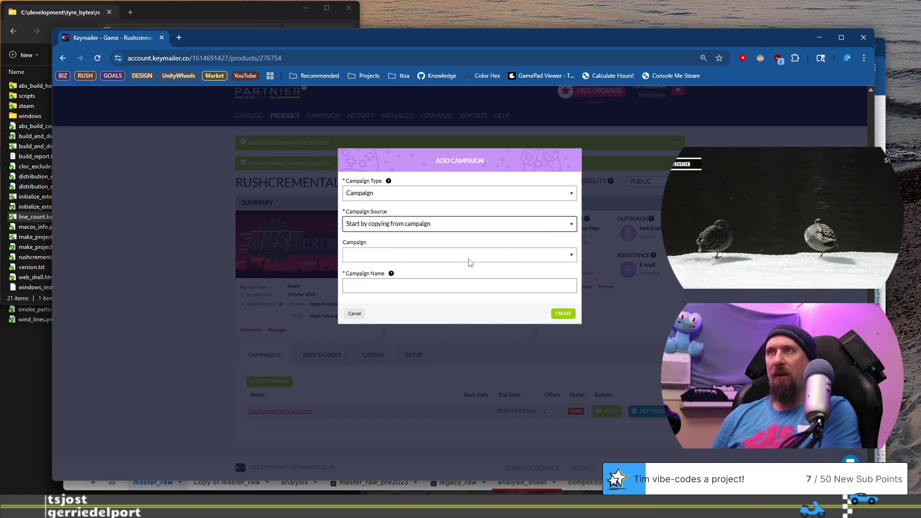
pyautogui.click(469, 257)
pyautogui.click(452, 277)
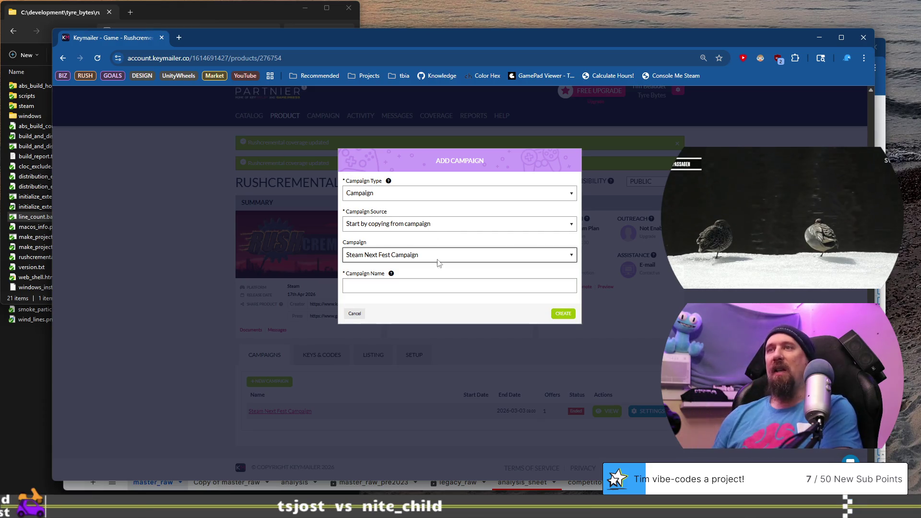
# Step: Keep the type as Campaign and name it 'Rushcremental - Rush for the Demo'
pyautogui.click(434, 193)
pyautogui.click(434, 193)
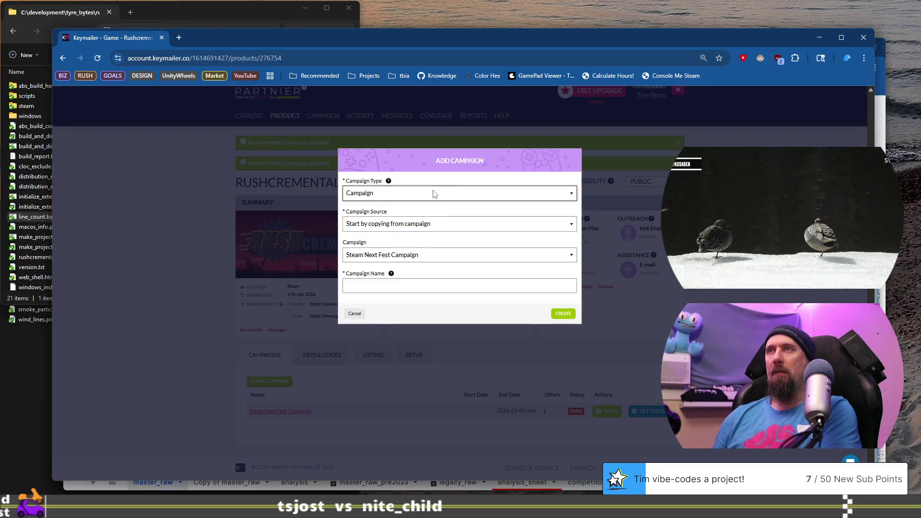
pyautogui.click(433, 200)
pyautogui.click(433, 207)
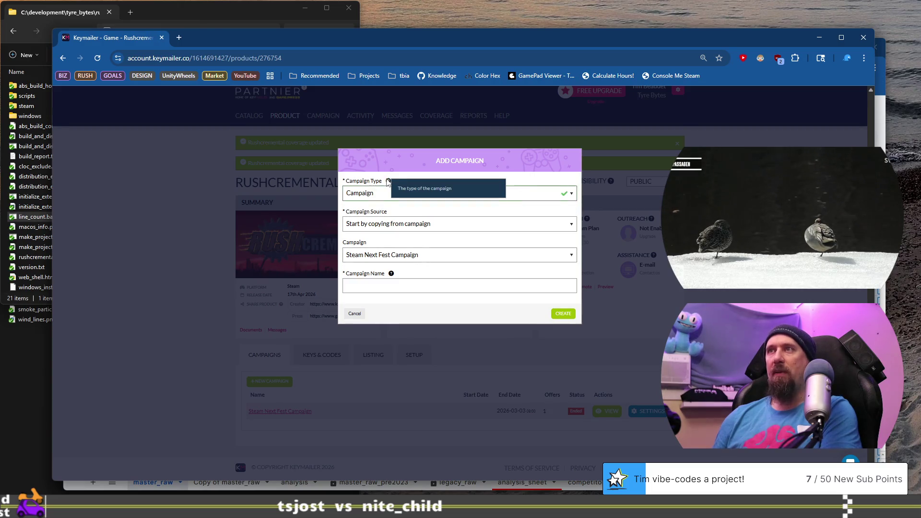
pyautogui.click(392, 194)
pyautogui.click(382, 200)
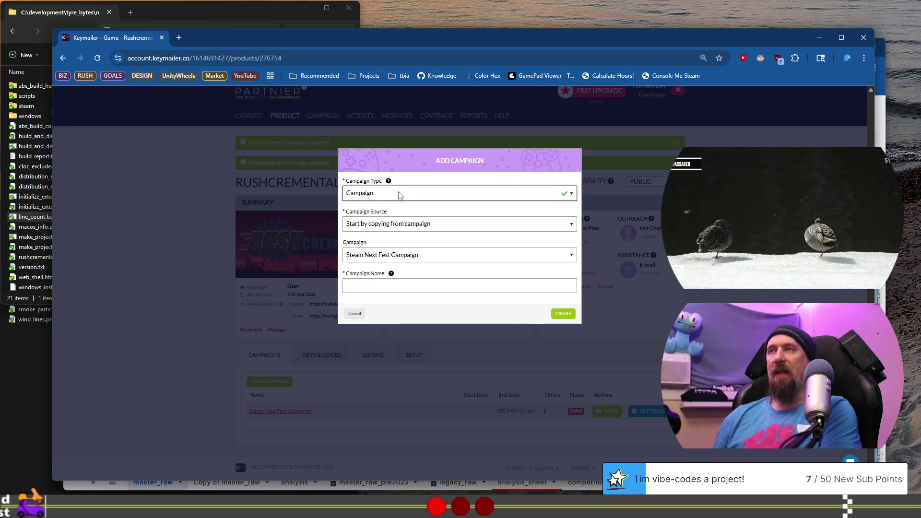
pyautogui.click(480, 286)
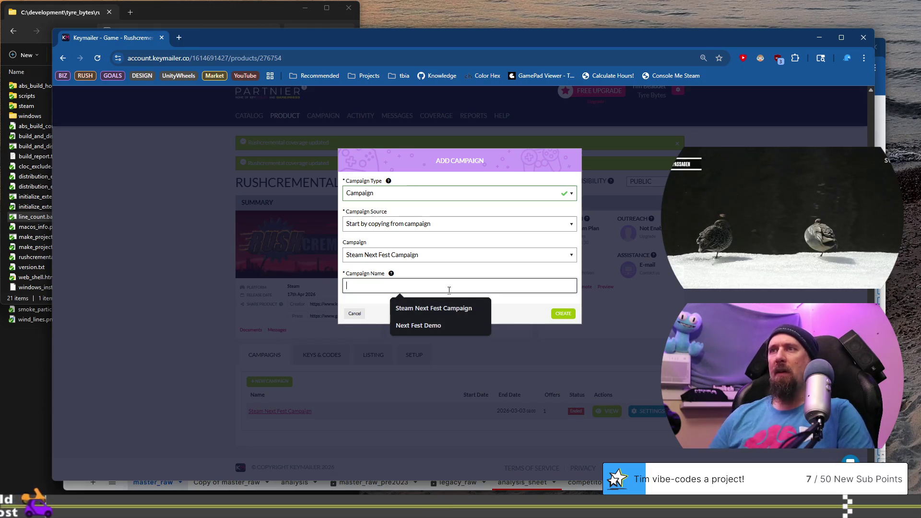
pyautogui.moveTo(391, 275)
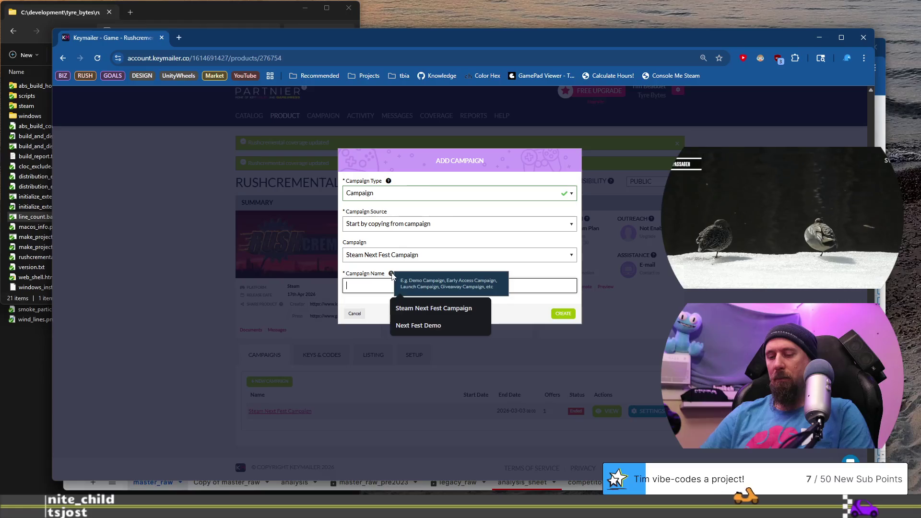
pyautogui.write('Dem')
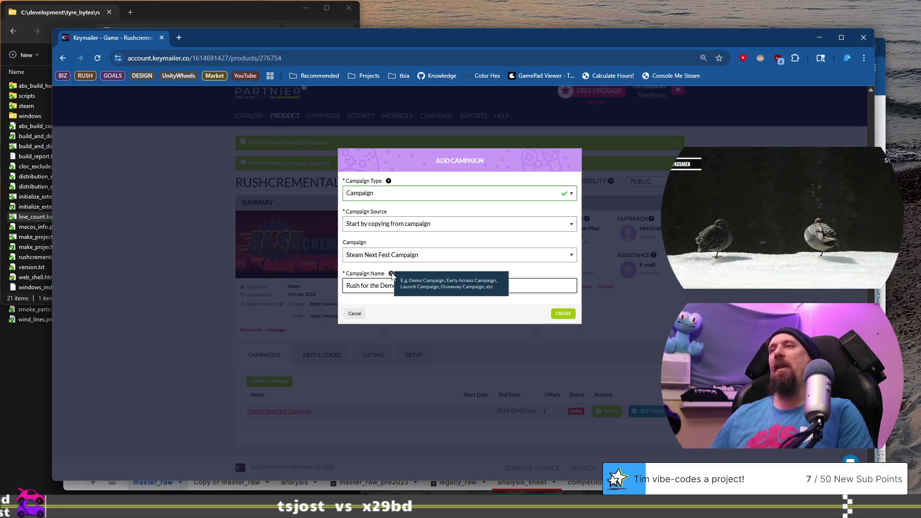
pyautogui.click(473, 319)
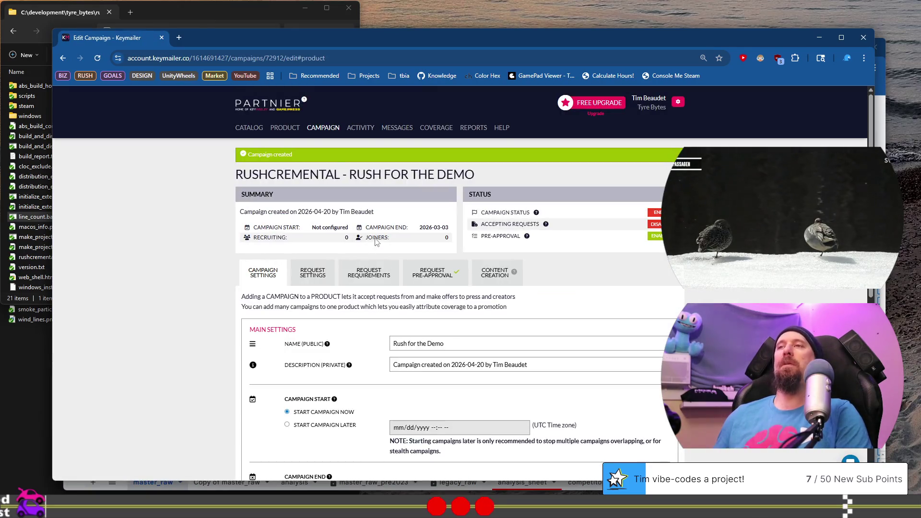
# Step: Scroll through the Main Settings of the new campaign's settings page
pyautogui.scroll(-4, 144, 229)
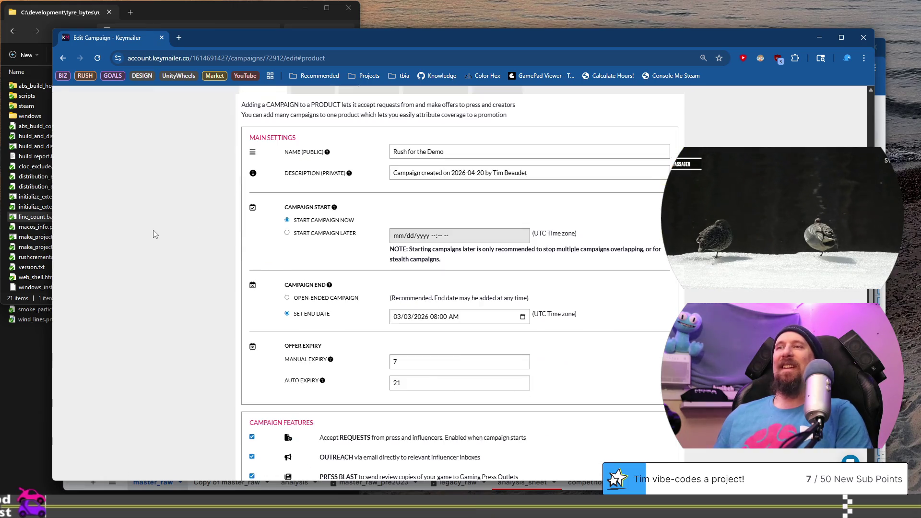
pyautogui.scroll(1, 154, 234)
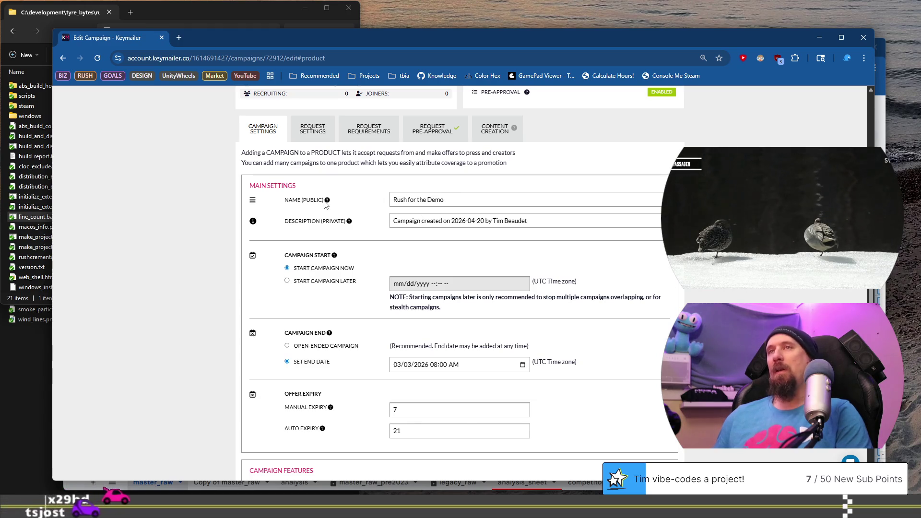
pyautogui.moveTo(327, 204)
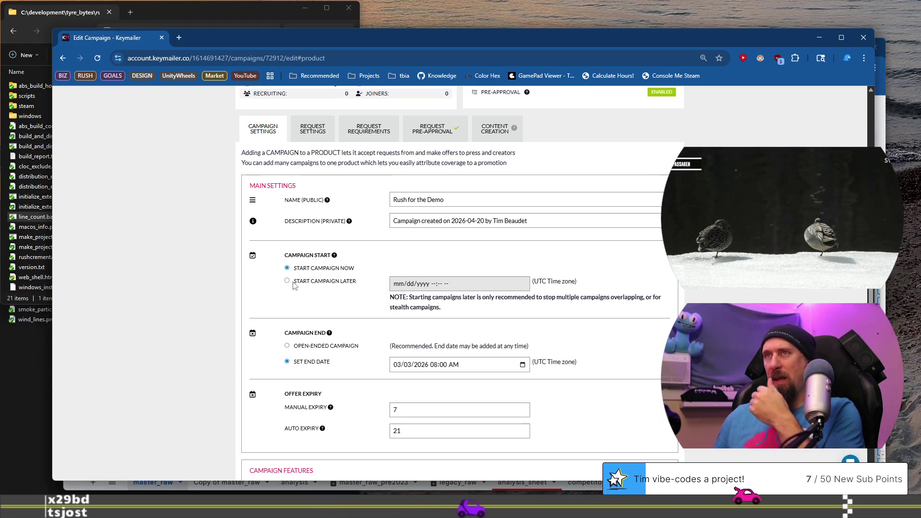
pyautogui.scroll(-2, 289, 272)
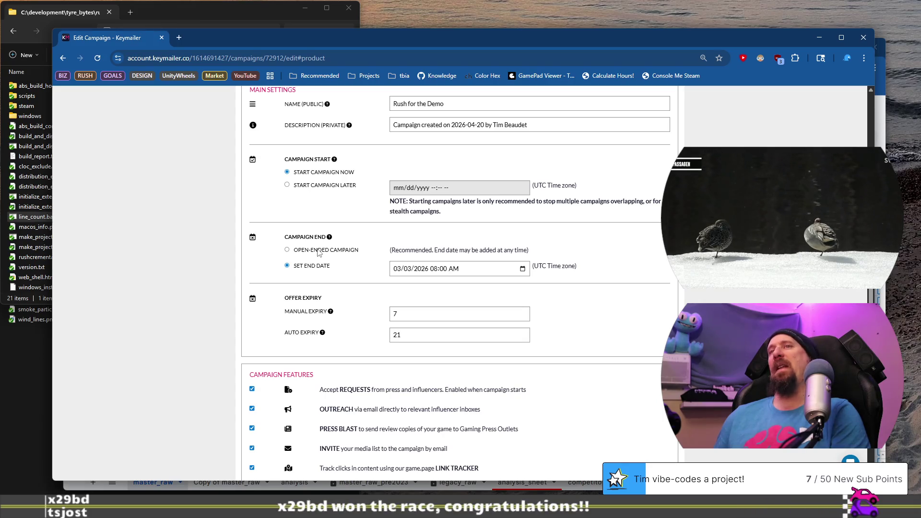
# Step: Make the Rush for the Demo campaign open-ended with no end date
pyautogui.click(287, 251)
pyautogui.scroll(-1, 421, 249)
pyautogui.scroll(1, 422, 259)
pyautogui.scroll(-1, 312, 272)
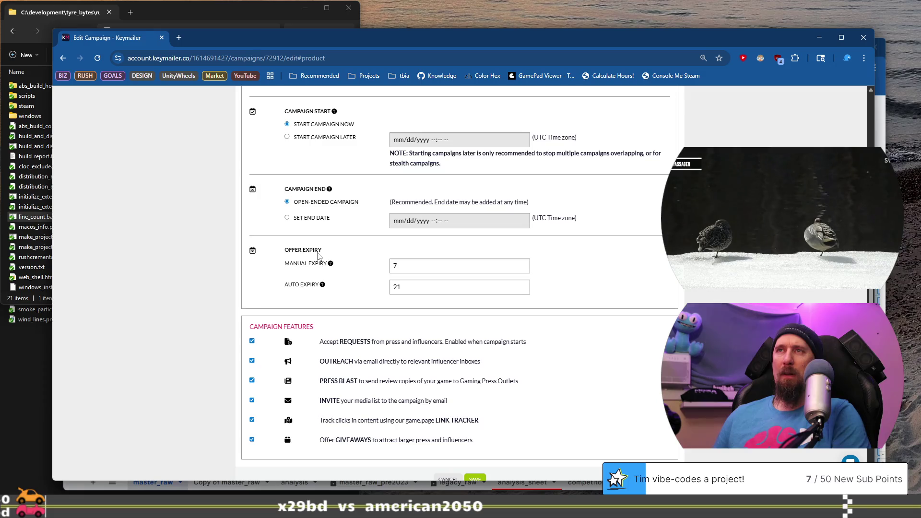
pyautogui.moveTo(333, 266)
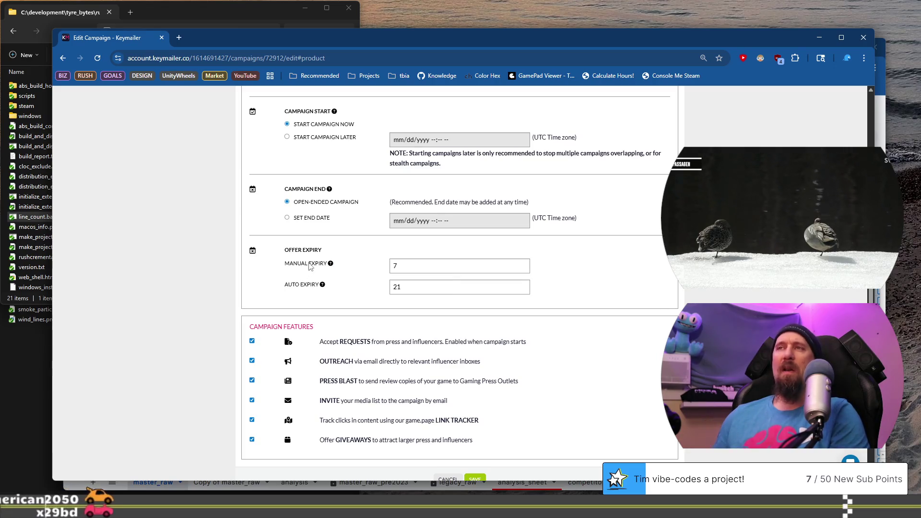
# Step: Keep manual offer expiry at 7 days and lower auto expiry from 21 to 14 days
pyautogui.click(418, 264)
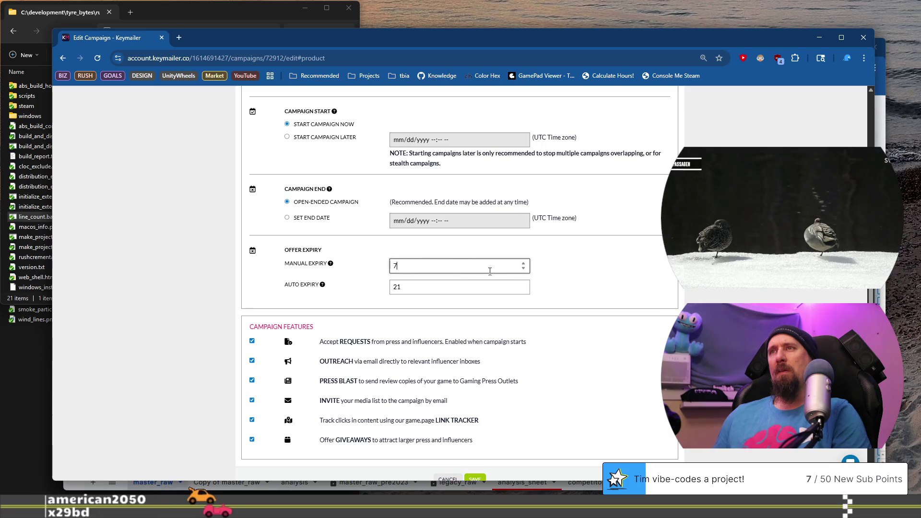
pyautogui.click(525, 270)
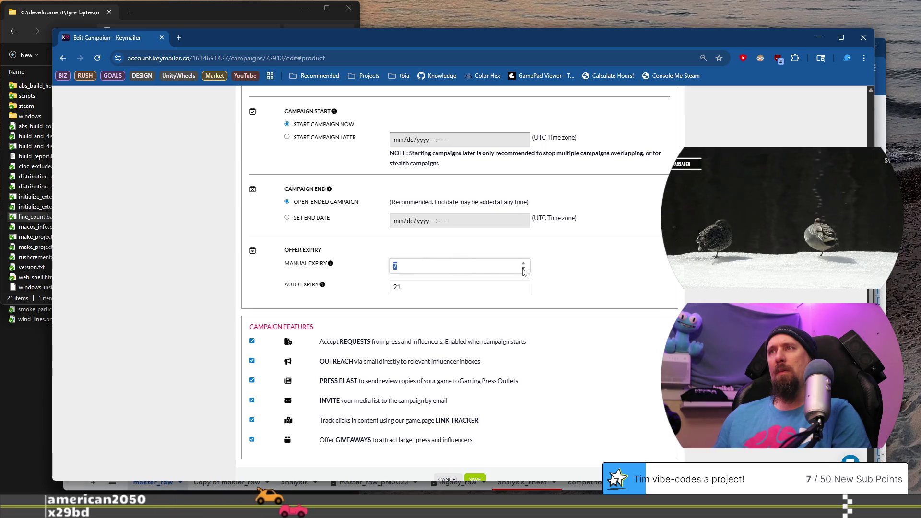
pyautogui.write('9')
pyautogui.click(523, 269)
pyautogui.click(523, 269)
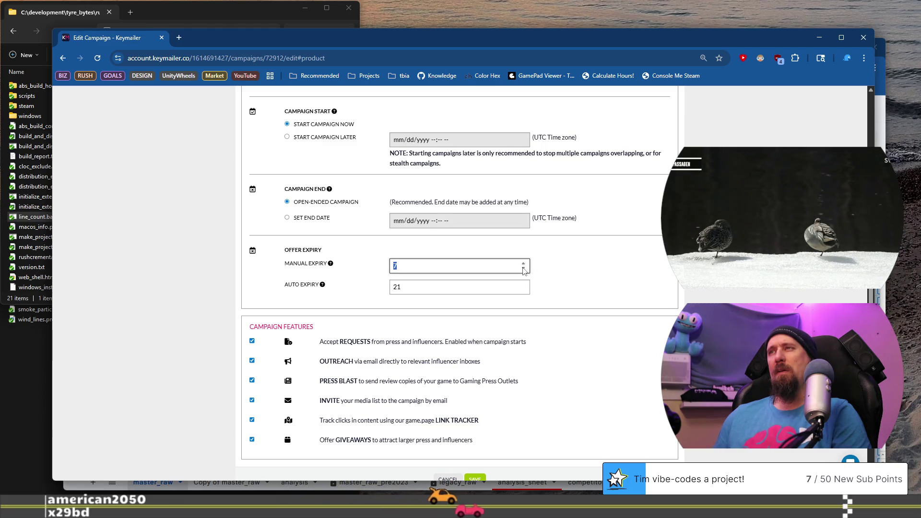
pyautogui.moveTo(331, 267)
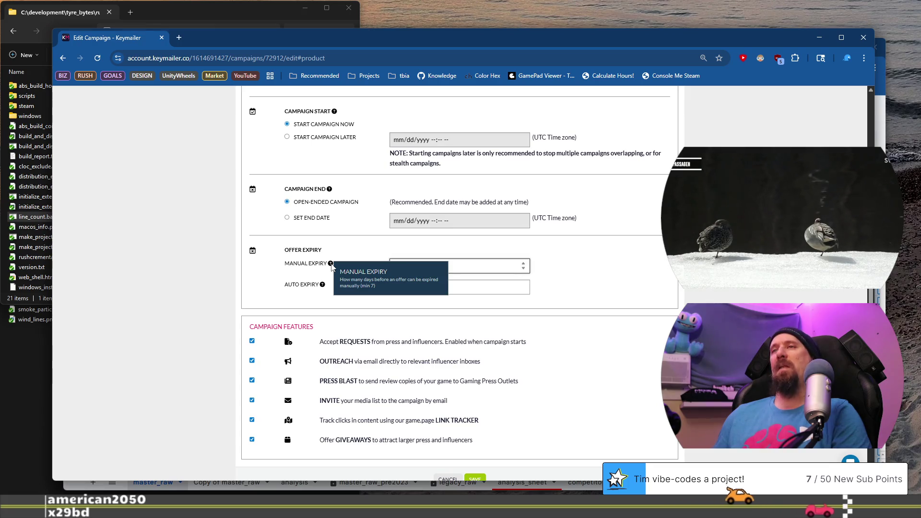
pyautogui.hotkey('ctrl', 'z')
pyautogui.moveTo(323, 286)
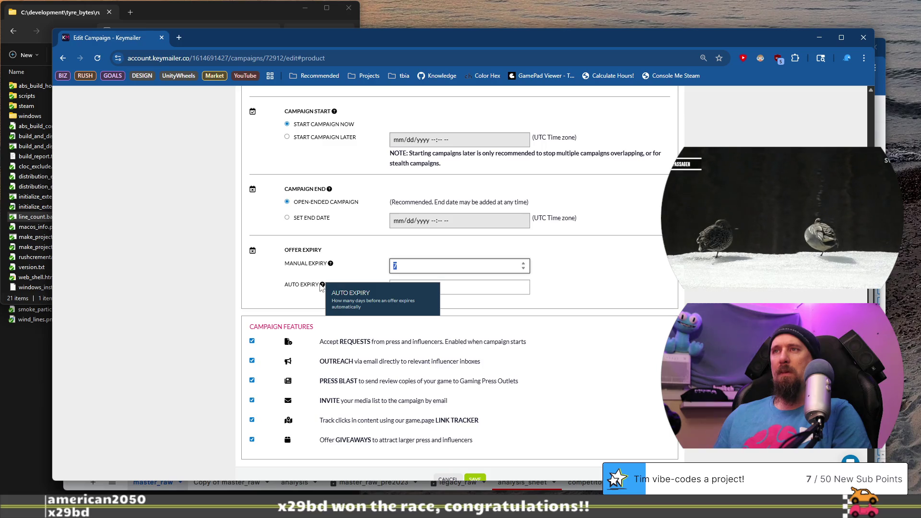
pyautogui.click(290, 291)
pyautogui.click(426, 289)
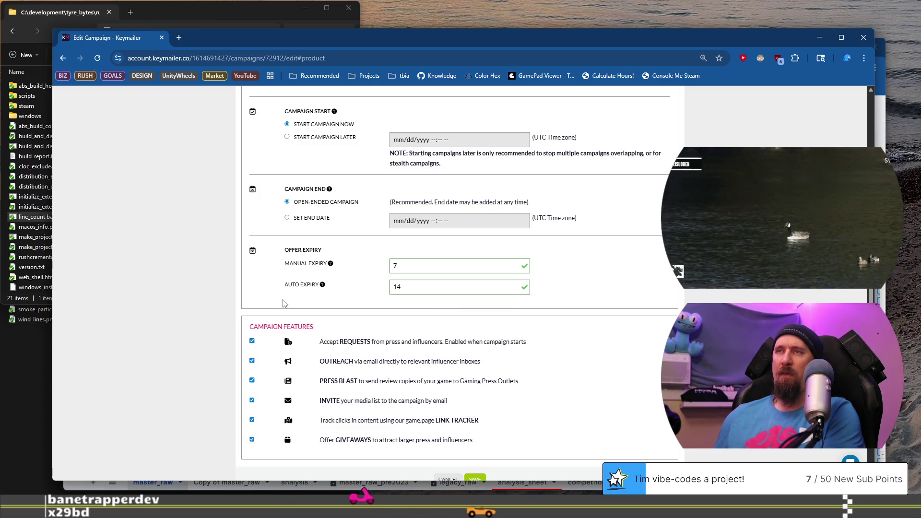
pyautogui.scroll(-1, 365, 272)
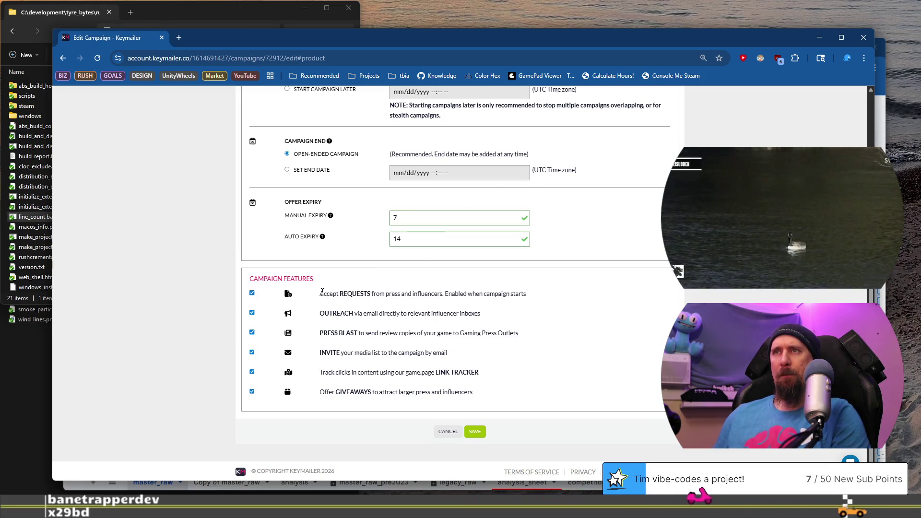
# Step: Review the Accept Requests, Outreach and Link Tracker features, then put the campaign window away
pyautogui.moveTo(321, 293); pyautogui.dragTo(517, 297)
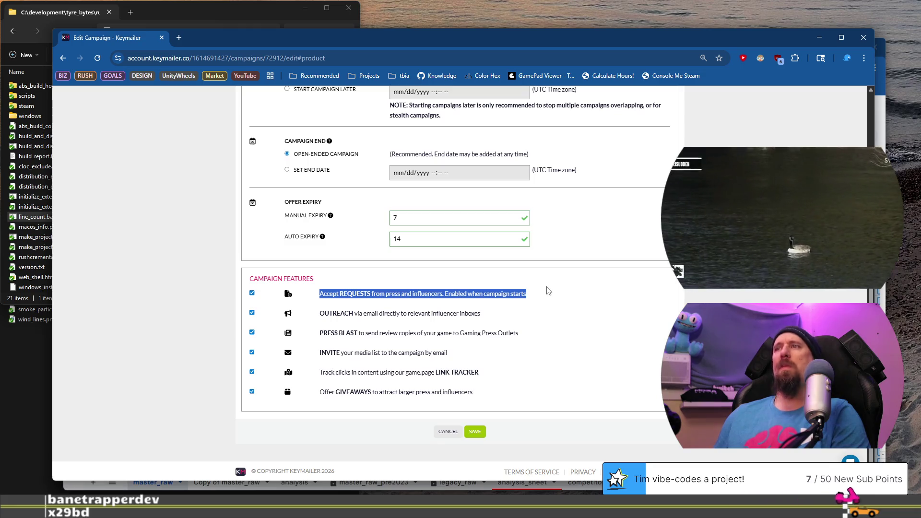
pyautogui.moveTo(325, 313); pyautogui.dragTo(470, 314)
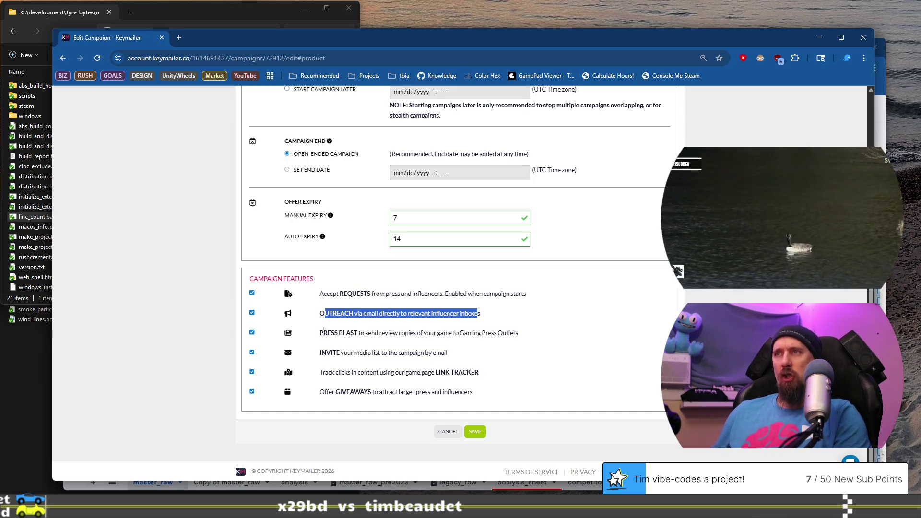
pyautogui.click(324, 329)
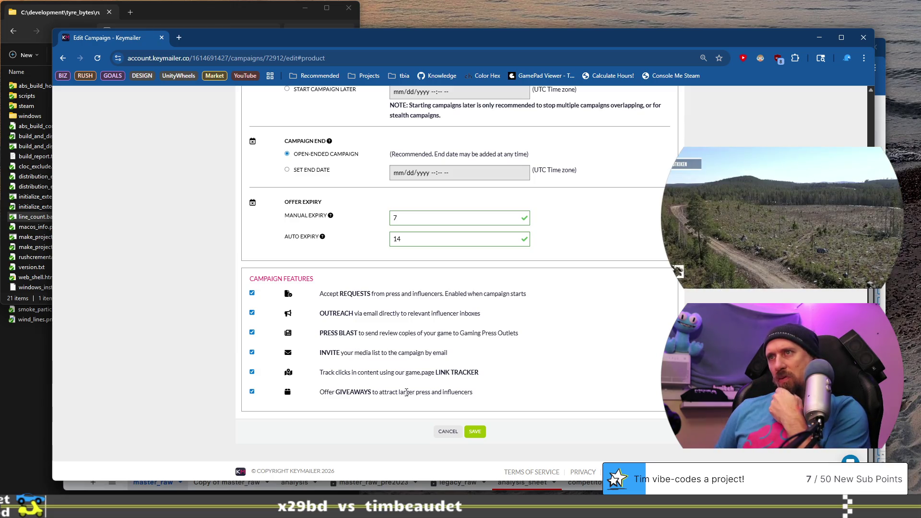
pyautogui.moveTo(415, 375); pyautogui.dragTo(488, 376)
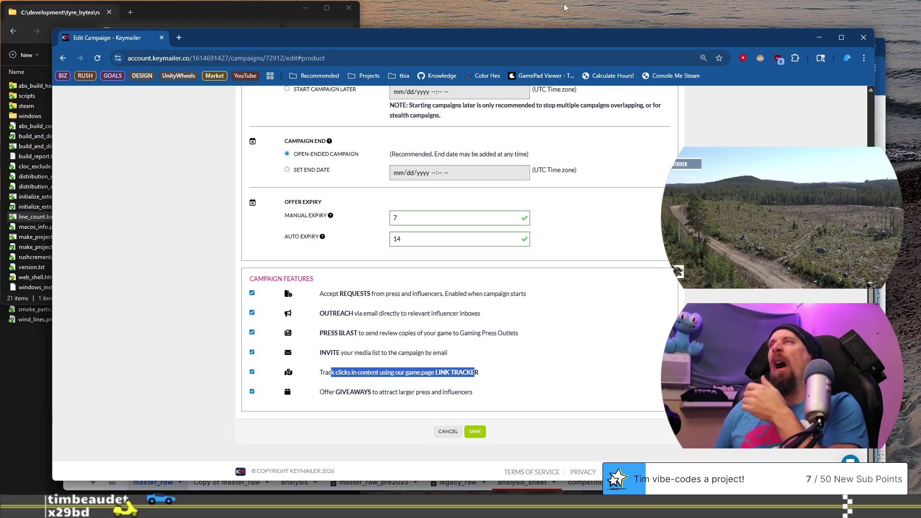
pyautogui.hotkey('ctrl', 'w')
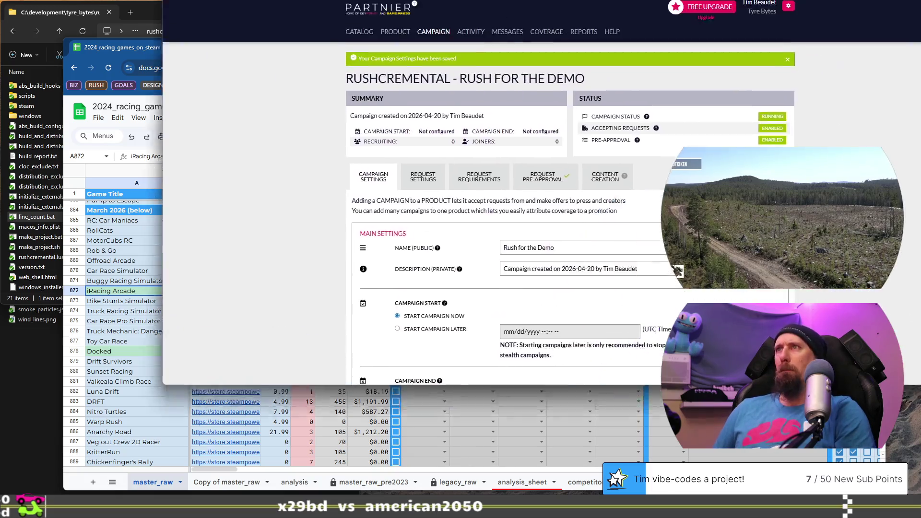
# Step: Bring the campaign edit window back and show the Request Settings tab
pyautogui.moveTo(777, 0); pyautogui.dragTo(684, 25)
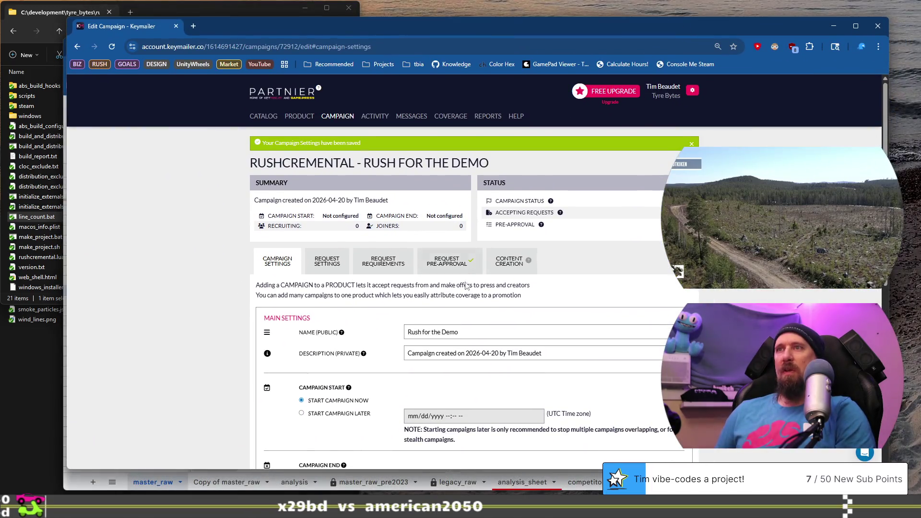
pyautogui.scroll(-7, 459, 292)
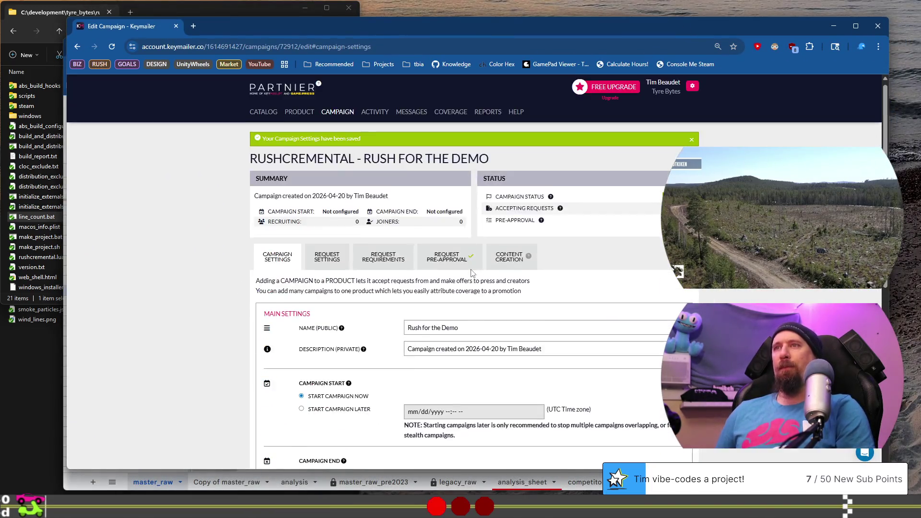
pyautogui.click(342, 254)
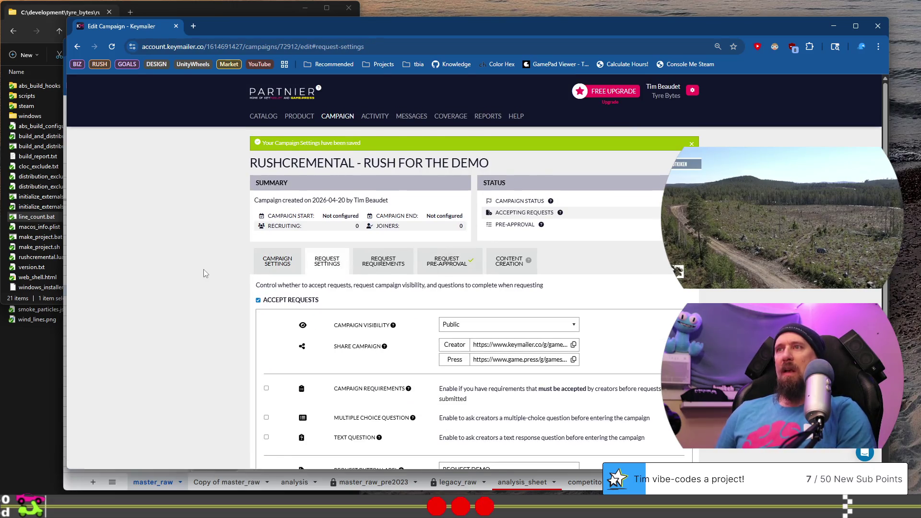
pyautogui.scroll(-2, 211, 248)
pyautogui.moveTo(285, 189); pyautogui.dragTo(437, 187)
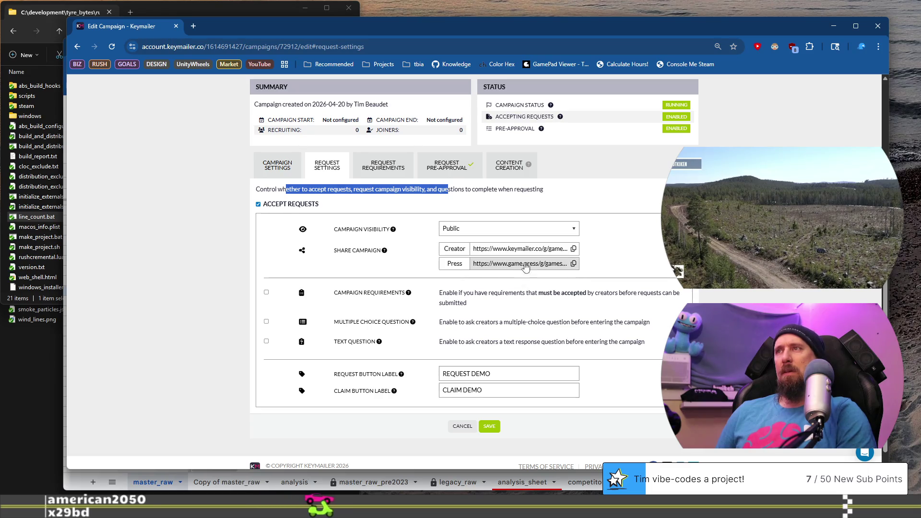
# Step: Copy the campaign's press share link and load it in a new browser tab
pyautogui.click(527, 269)
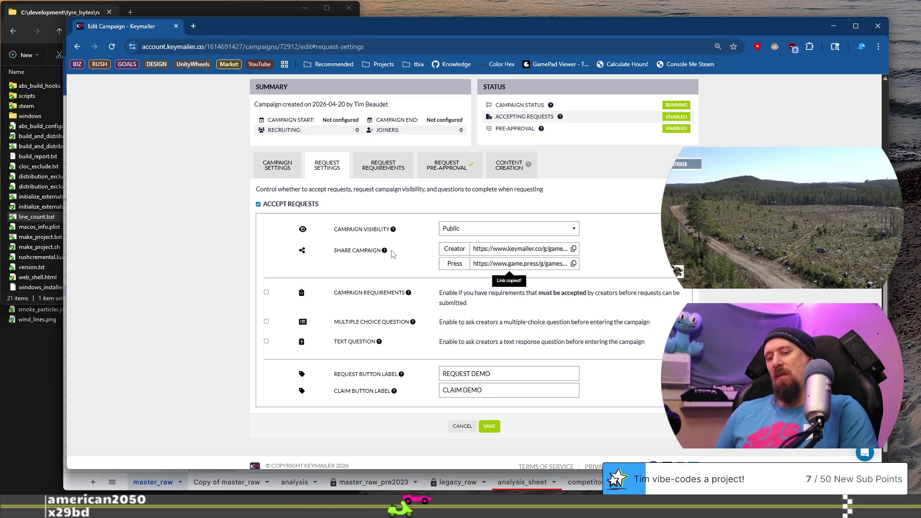
pyautogui.hotkey('ctrl', 't')
pyautogui.write('https://www.game.press/g/games/6a04a703?share_id=1d4c1c27')
pyautogui.press('Return')
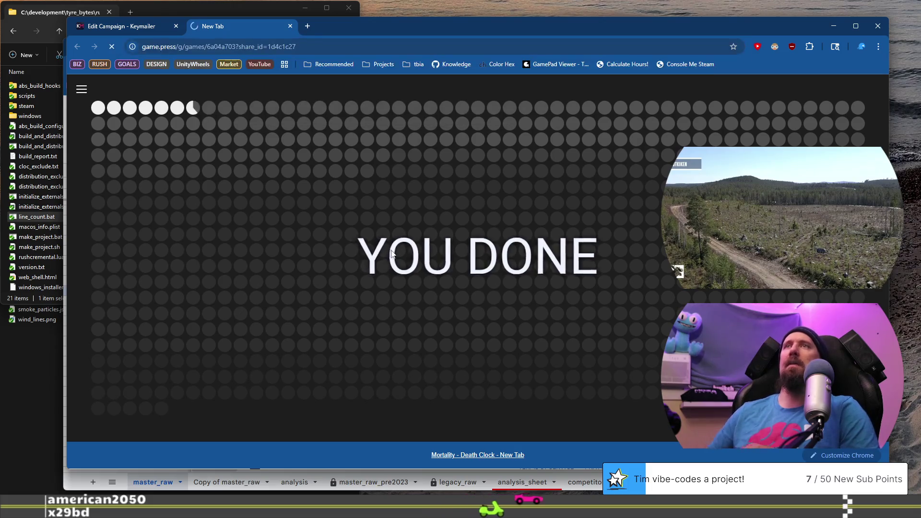
# Step: Play the Rushcremental YouTube trailer and pause it at 0:02
pyautogui.scroll(-5, 235, 219)
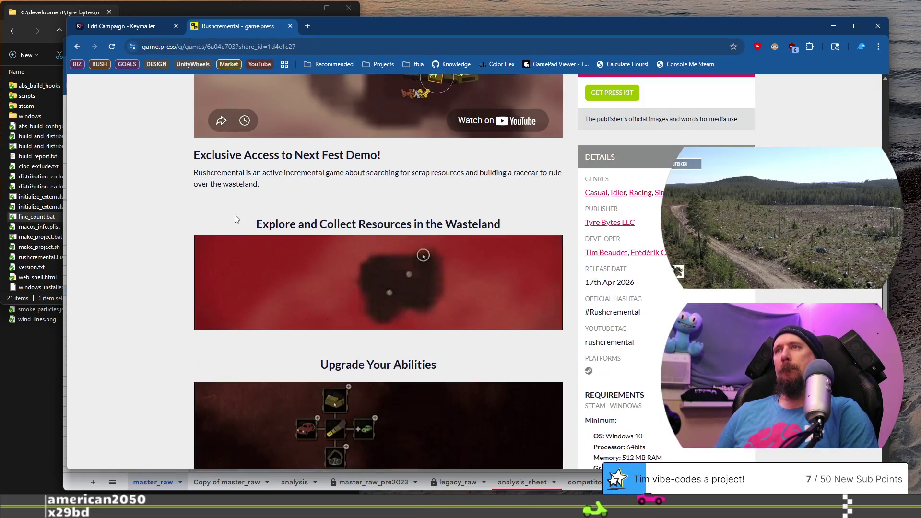
pyautogui.scroll(4, 235, 218)
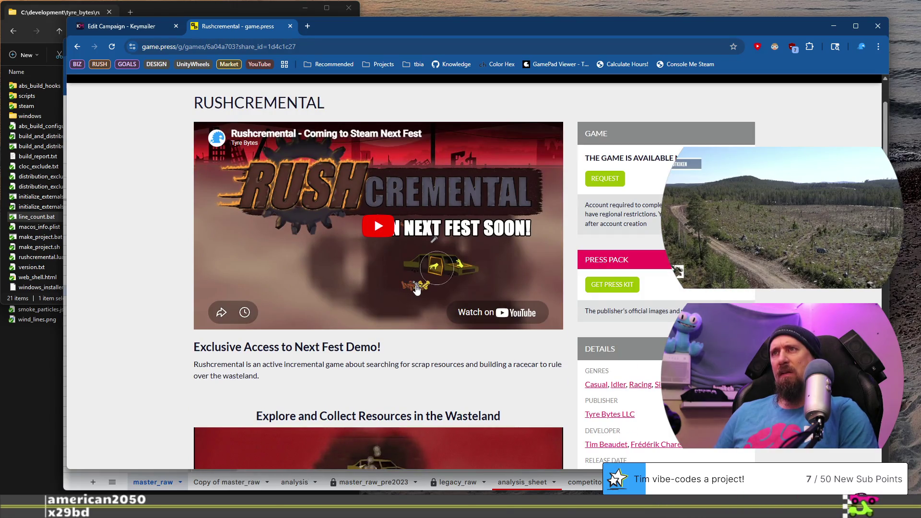
pyautogui.scroll(-5, 416, 288)
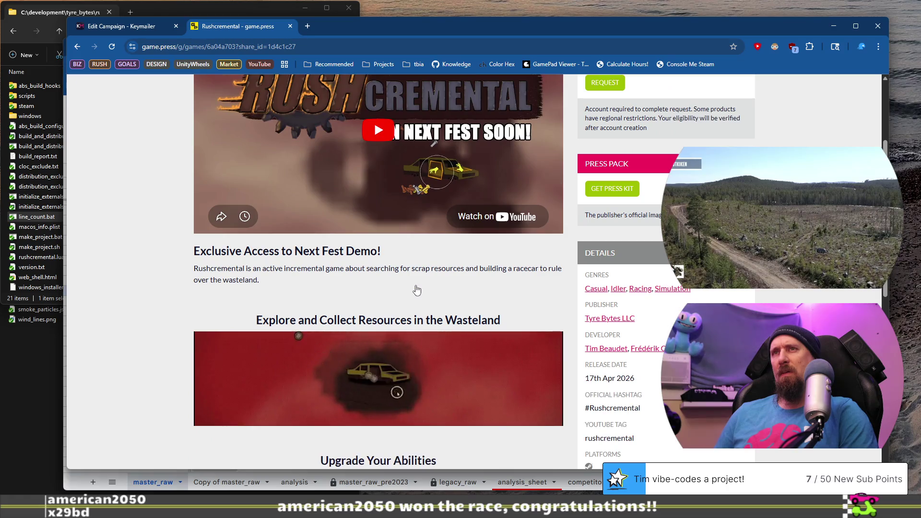
pyautogui.scroll(-5, 416, 289)
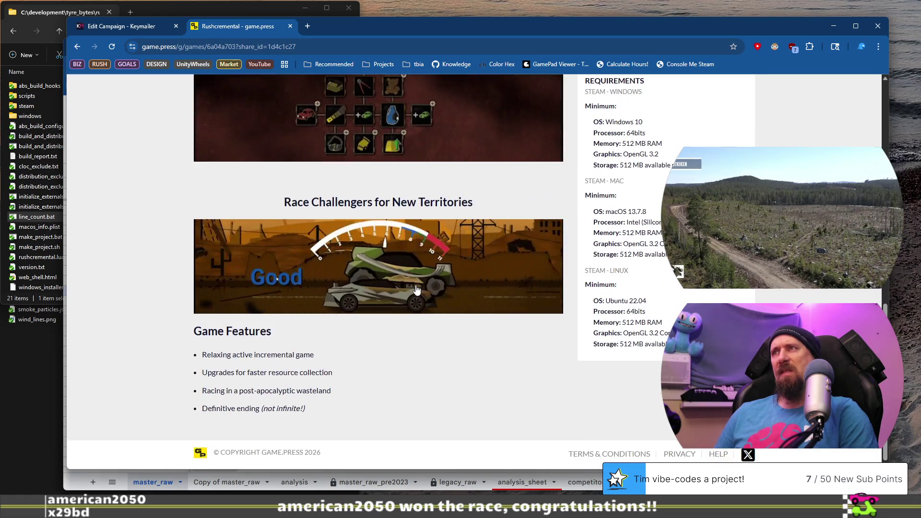
pyautogui.scroll(13, 416, 286)
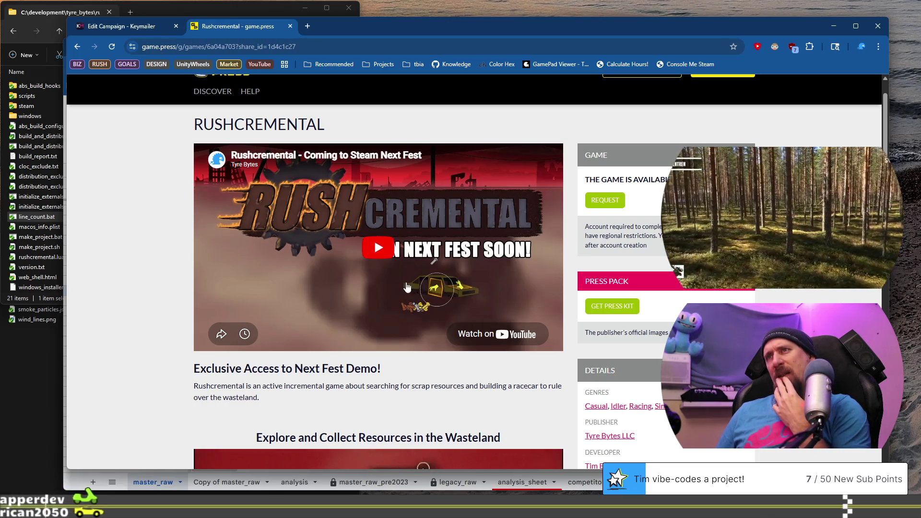
pyautogui.click(369, 253)
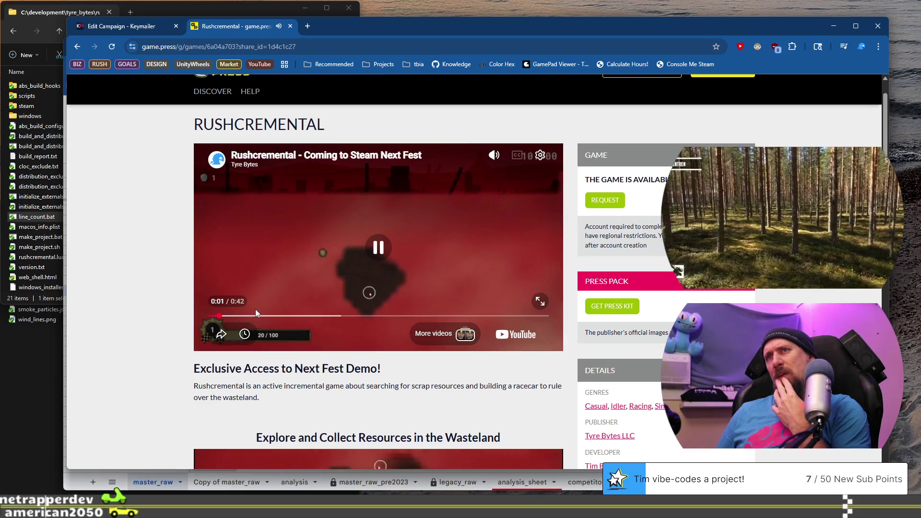
pyautogui.click(378, 256)
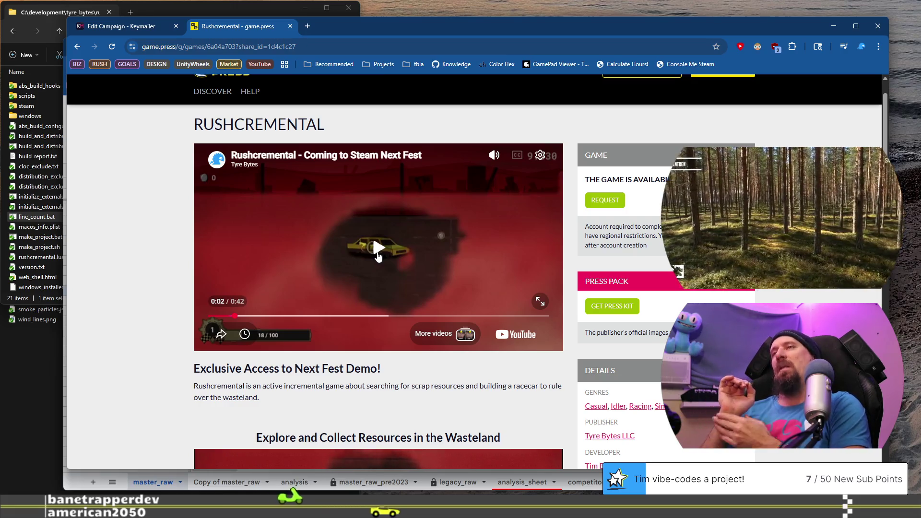
# Step: Read the Exclusive Access section and the four Game Features items on the press page
pyautogui.scroll(-4, 210, 197)
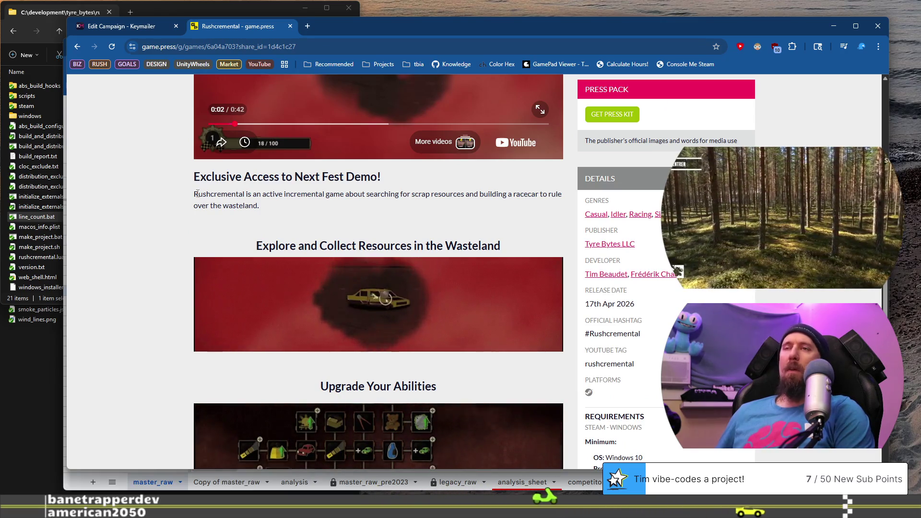
pyautogui.moveTo(229, 177)
pyautogui.mouseDown()
pyautogui.moveTo(264, 181)
pyautogui.moveTo(228, 181)
pyautogui.mouseUp()
pyautogui.scroll(-7, 228, 181)
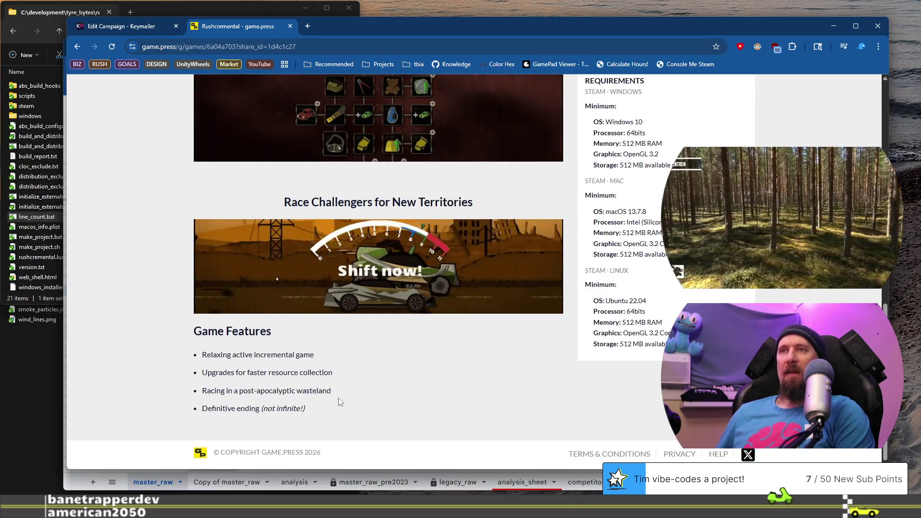
pyautogui.moveTo(320, 408)
pyautogui.mouseDown()
pyautogui.moveTo(216, 373)
pyautogui.moveTo(198, 354)
pyautogui.mouseUp()
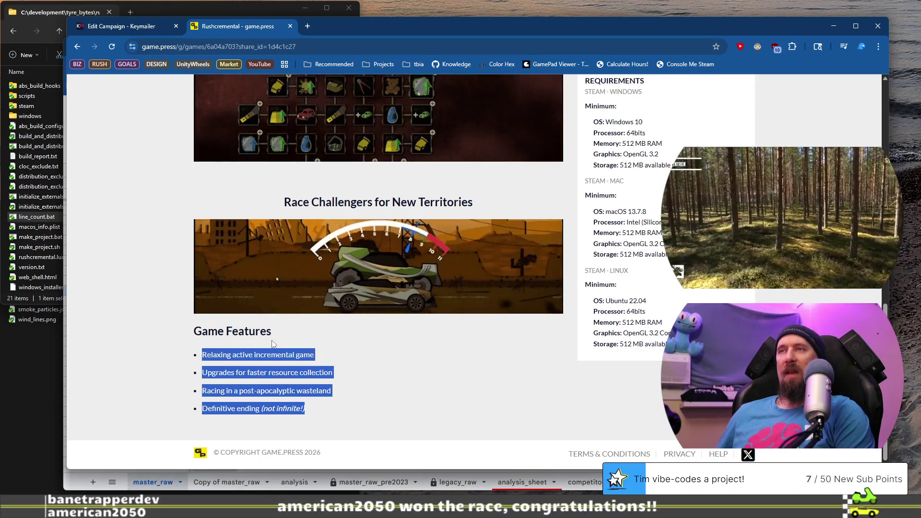
pyautogui.scroll(10, 315, 337)
pyautogui.scroll(-10, 316, 337)
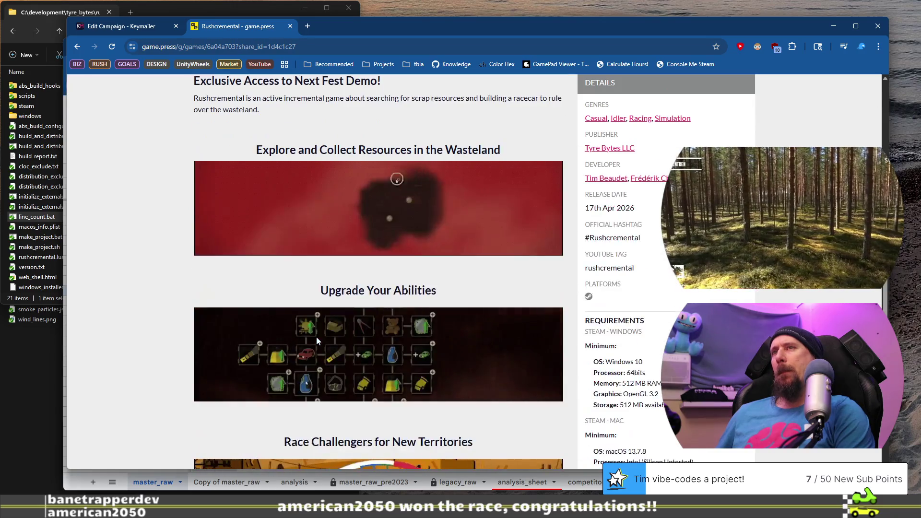
pyautogui.scroll(7, 491, 245)
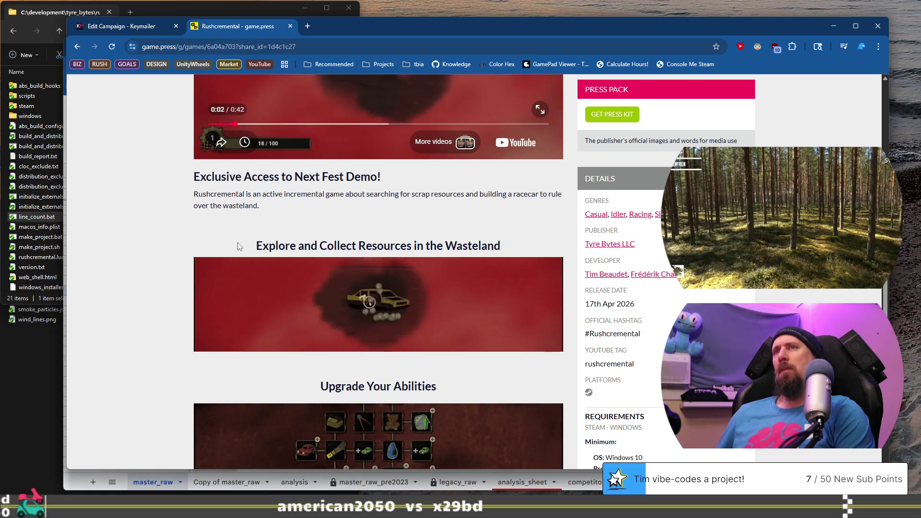
pyautogui.moveTo(346, 218); pyautogui.dragTo(329, 278)
pyautogui.click(403, 412)
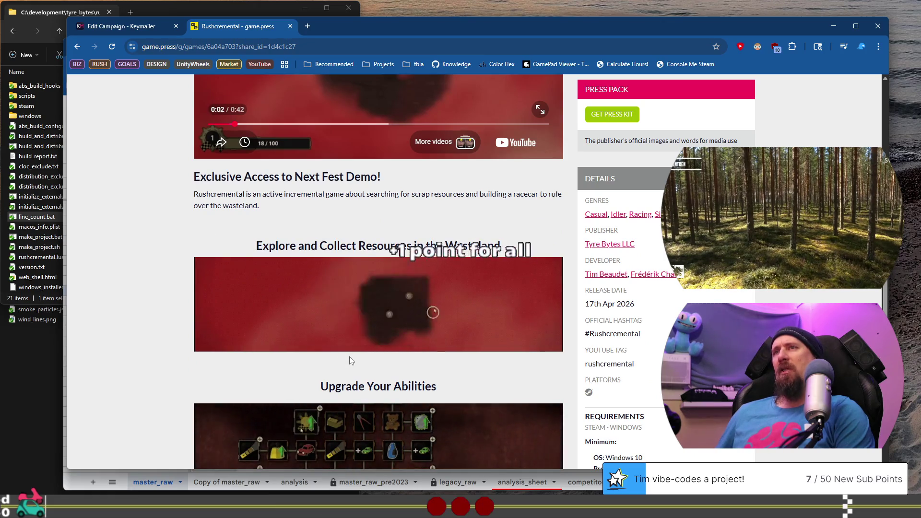
# Step: Return to the 'Exclusive Access to Next Fest Demo!' heading and its description
pyautogui.scroll(-2, 349, 356)
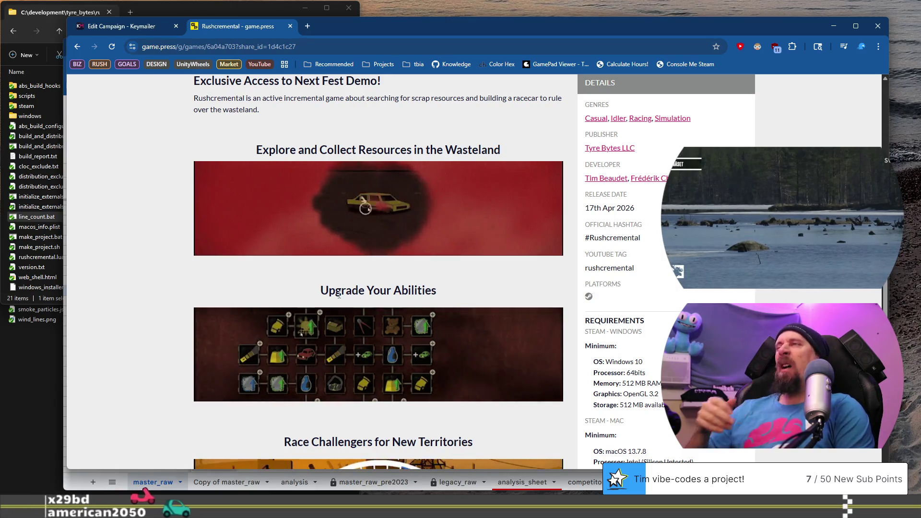
pyautogui.scroll(3, 304, 215)
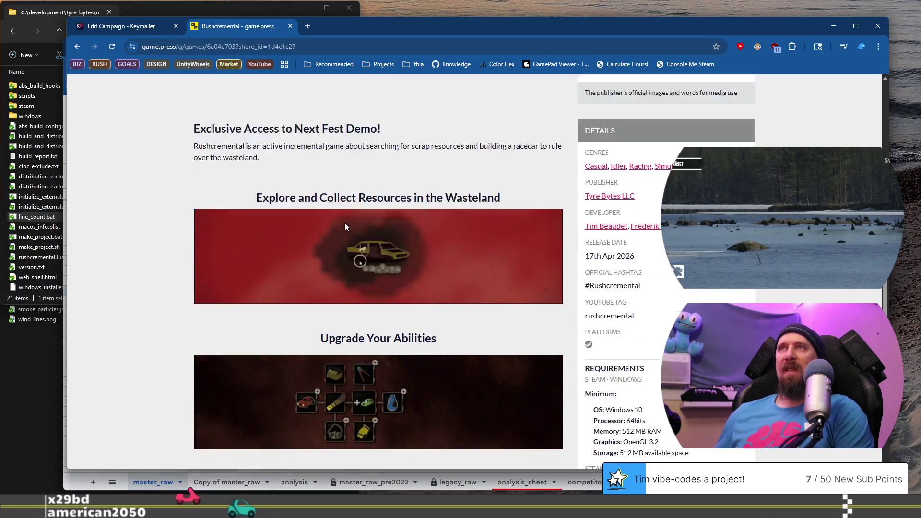
pyautogui.moveTo(205, 225); pyautogui.dragTo(266, 255)
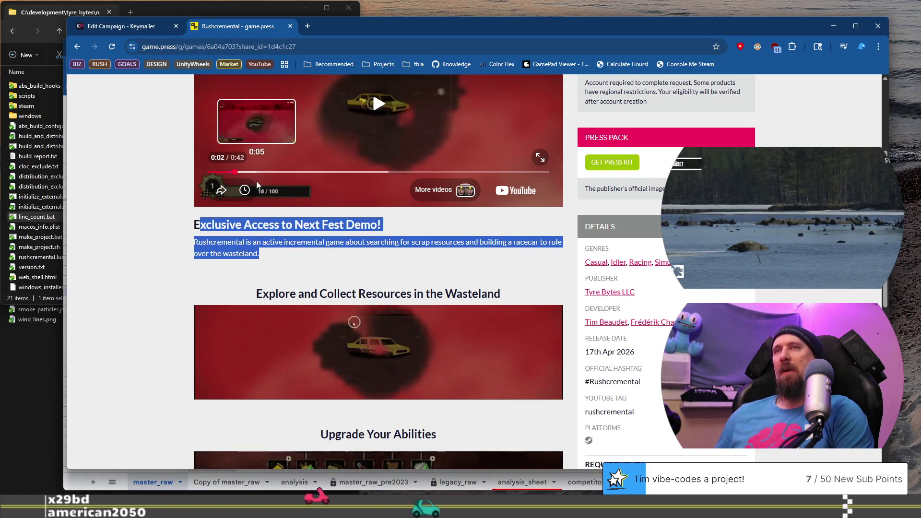
pyautogui.moveTo(346, 225); pyautogui.dragTo(181, 226)
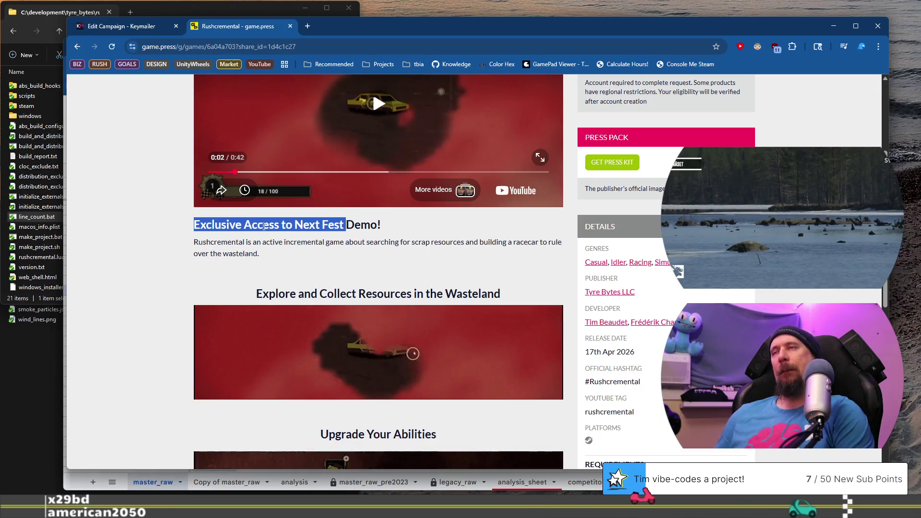
pyautogui.scroll(4, 266, 222)
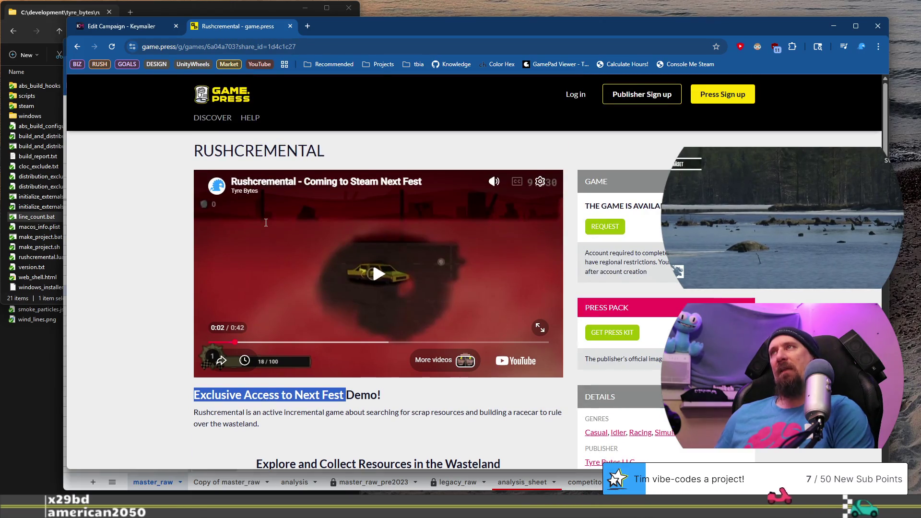
# Step: Close the game.press tab and read the Campaign Requirements and multiple-choice question descriptions
pyautogui.click(290, 27)
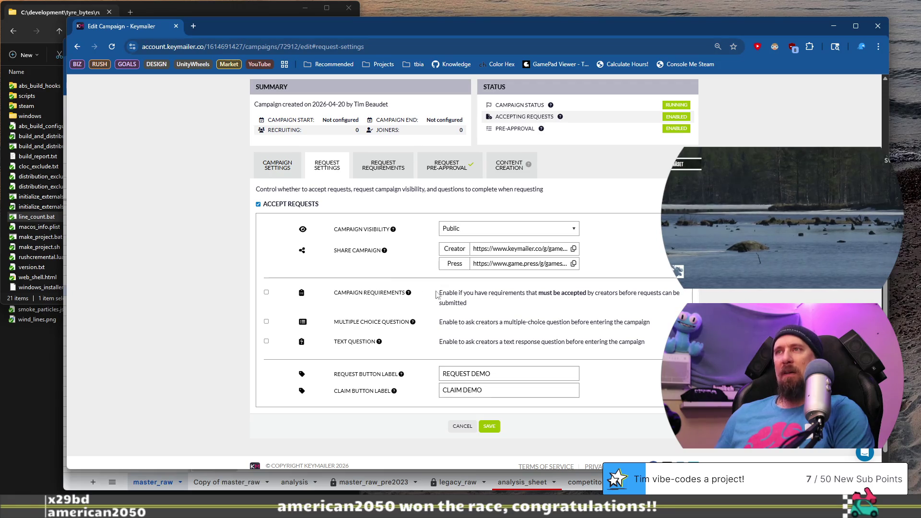
pyautogui.moveTo(449, 293); pyautogui.dragTo(533, 315)
pyautogui.click(452, 292)
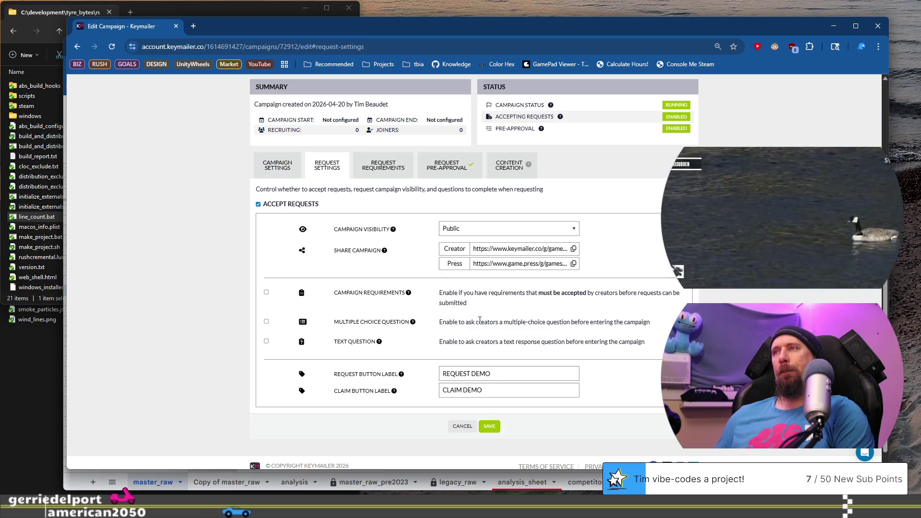
pyautogui.moveTo(442, 322); pyautogui.dragTo(652, 323)
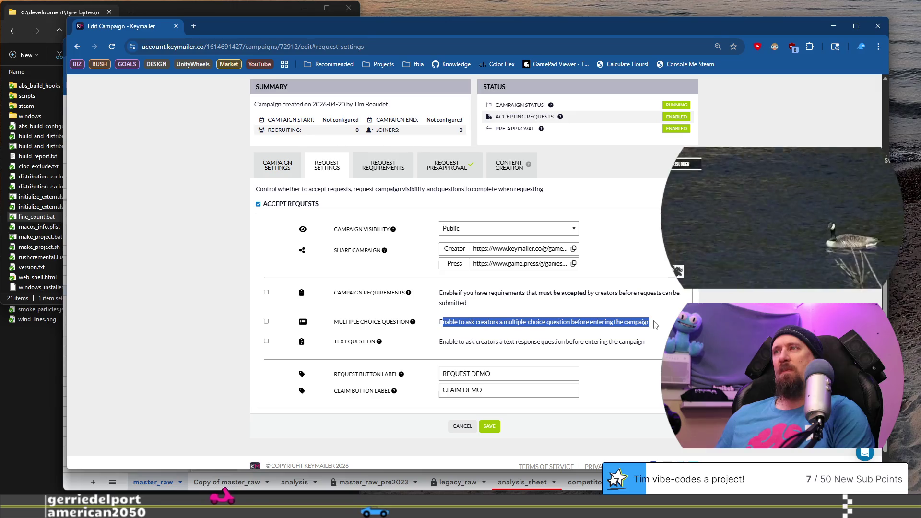
# Step: Save the request settings with no requirements, multiple-choice question or text question enabled
pyautogui.click(266, 322)
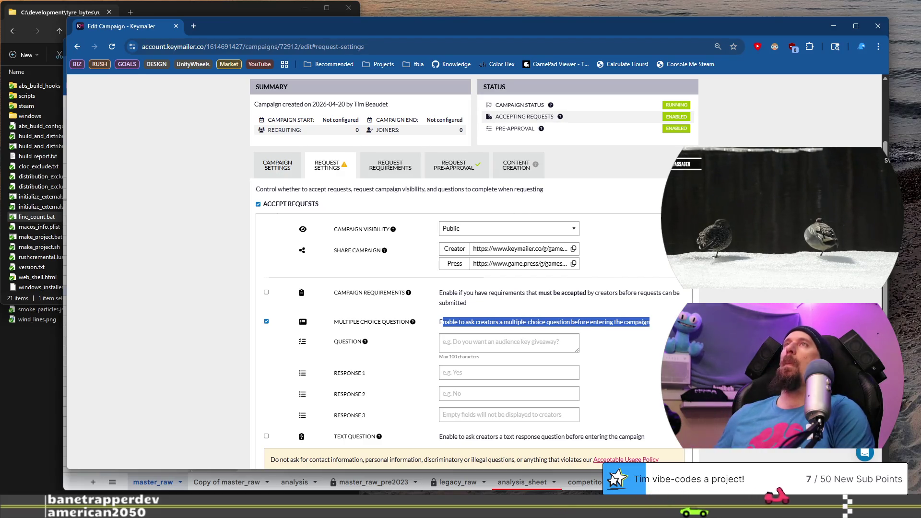
pyautogui.hotkey('alt', 'Tab')
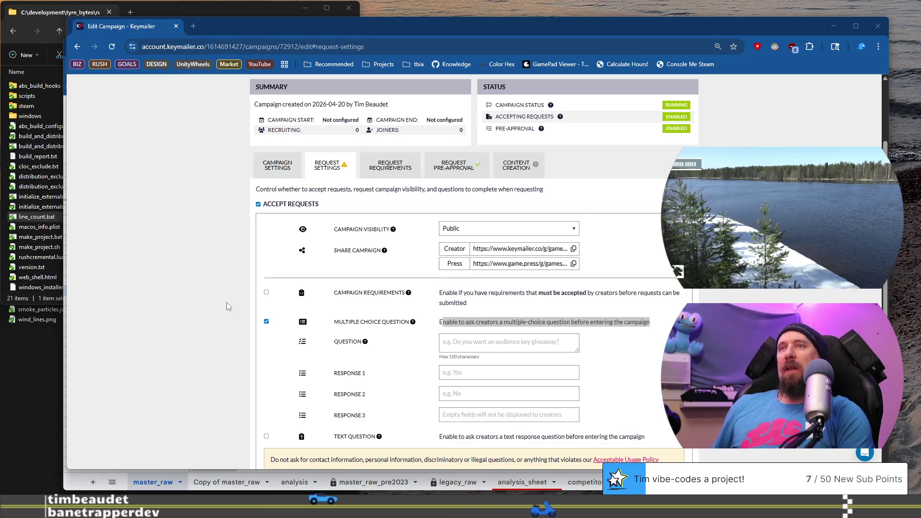
pyautogui.click(266, 321)
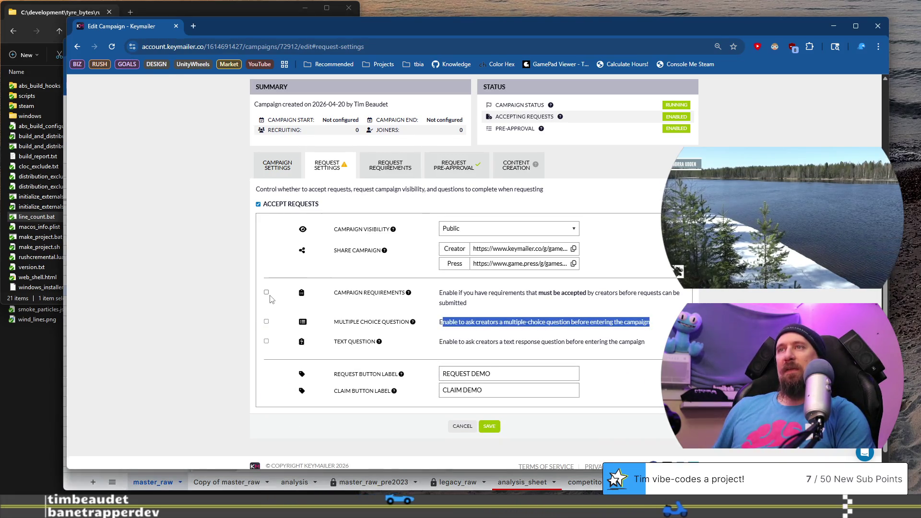
pyautogui.click(266, 341)
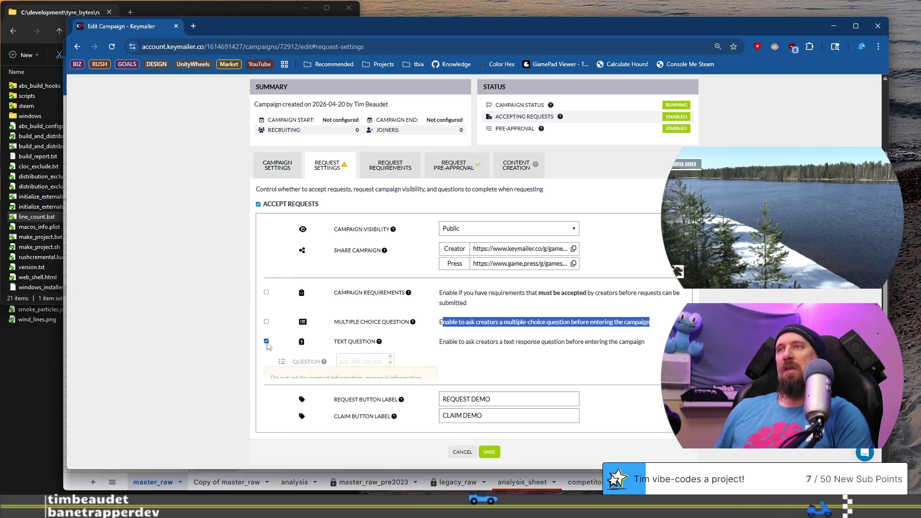
pyautogui.click(266, 341)
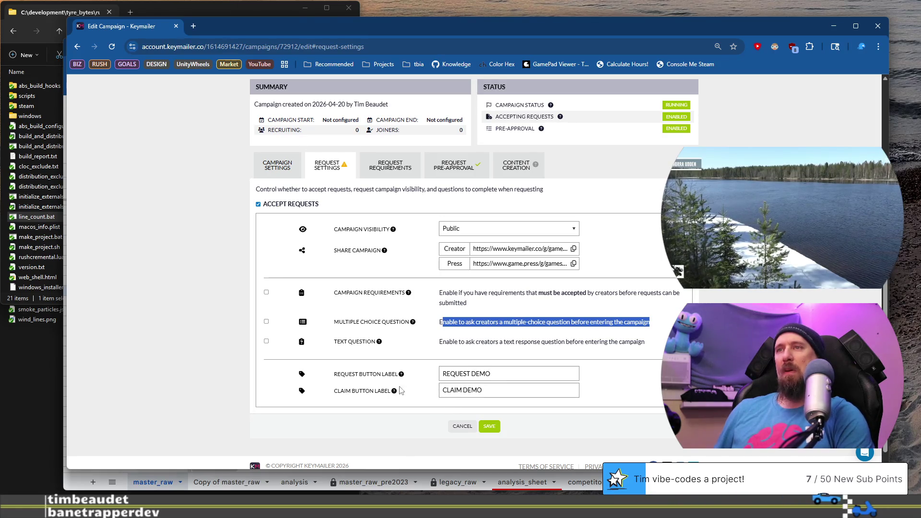
pyautogui.click(494, 428)
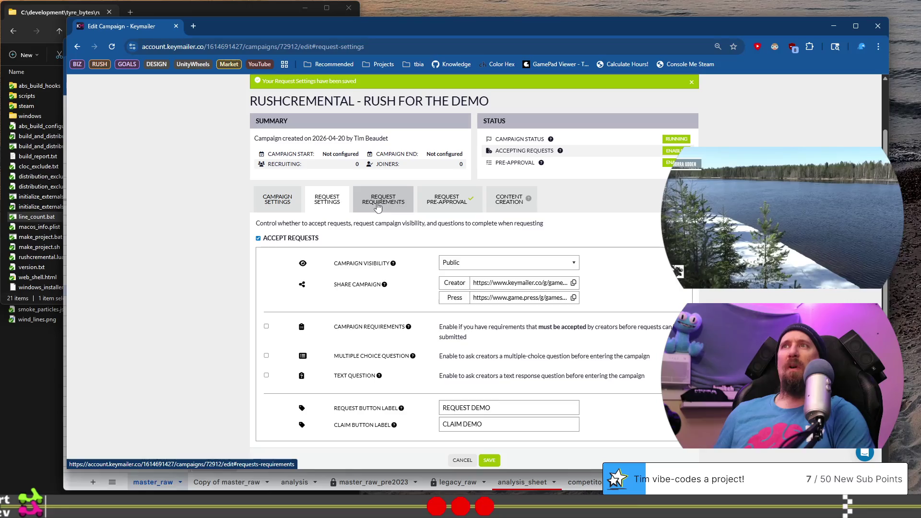
# Step: Turn on 'Enable minimum requirements for requests' on the Request Requirements tab
pyautogui.click(378, 207)
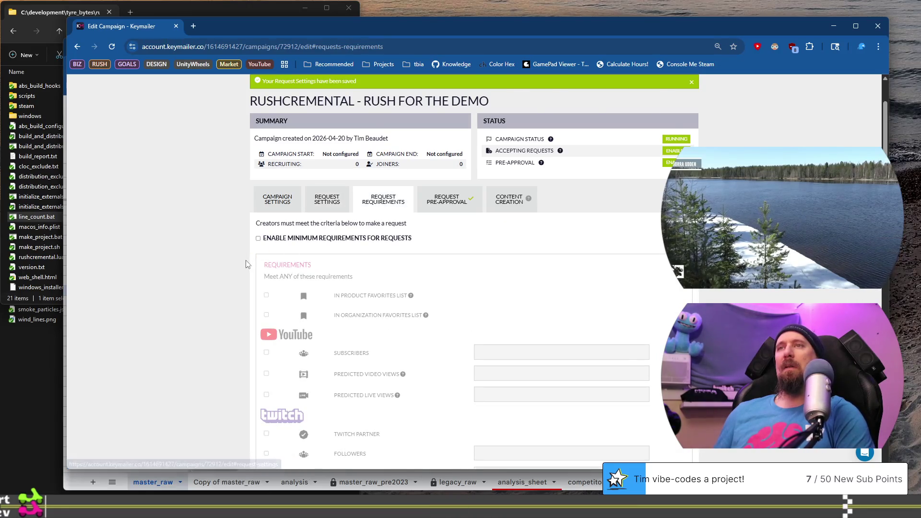
pyautogui.scroll(-1, 242, 269)
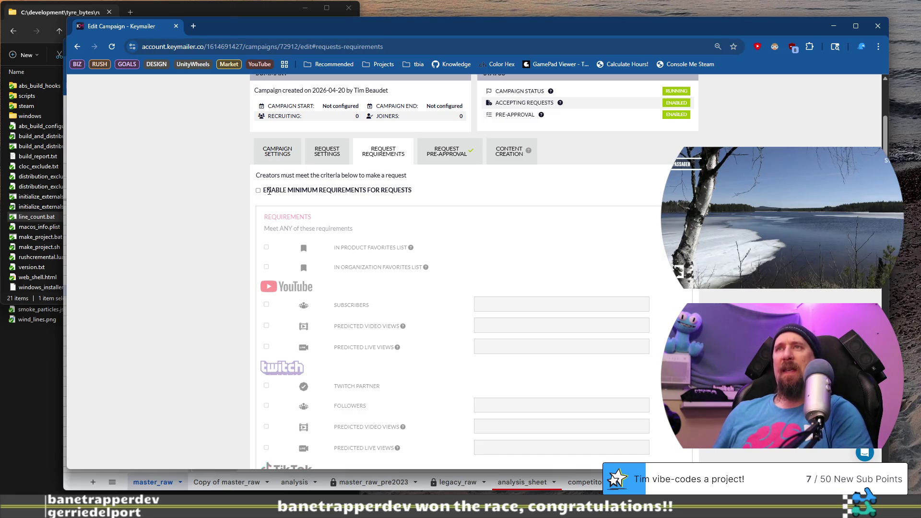
pyautogui.moveTo(264, 189); pyautogui.dragTo(429, 198)
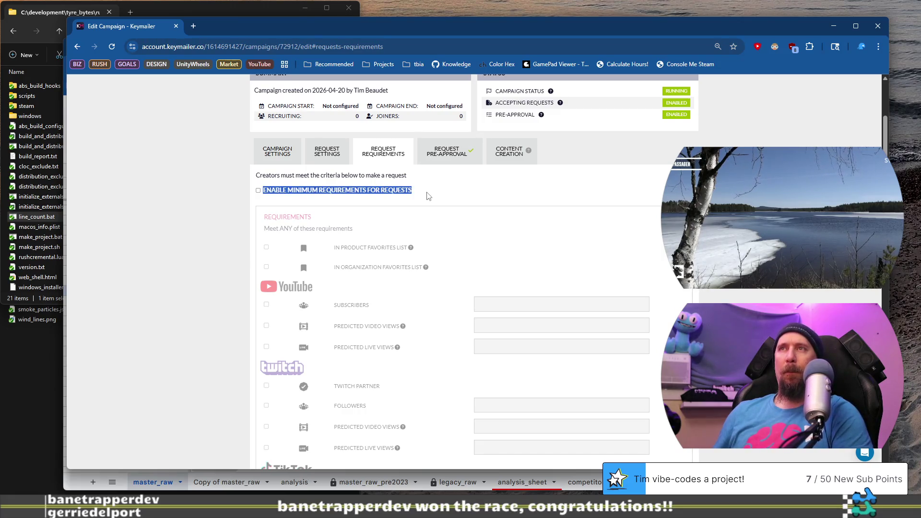
pyautogui.click(470, 180)
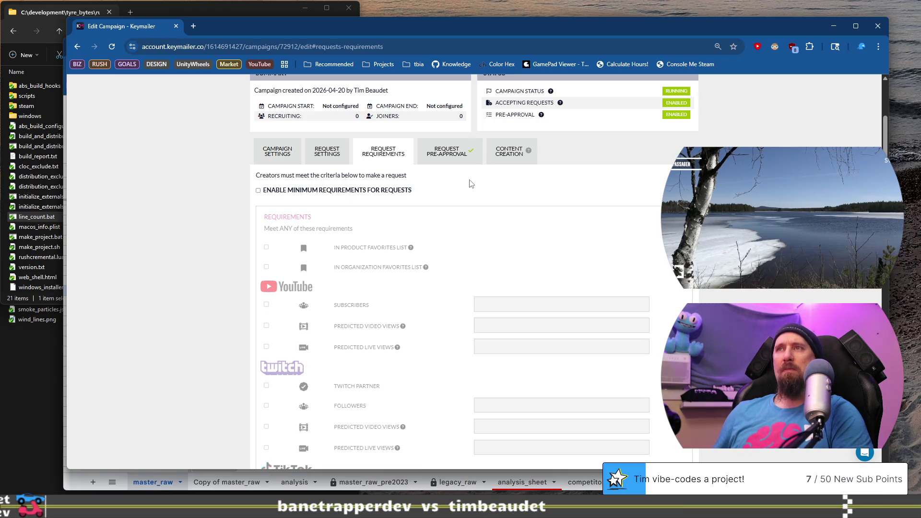
pyautogui.click(259, 191)
pyautogui.scroll(-2, 307, 216)
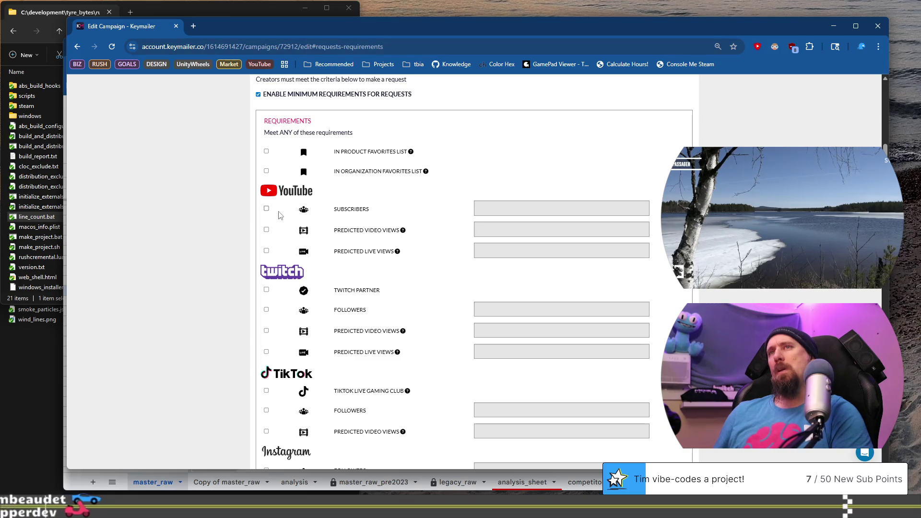
# Step: Require a minimum of 5000 YouTube subscribers
pyautogui.click(267, 209)
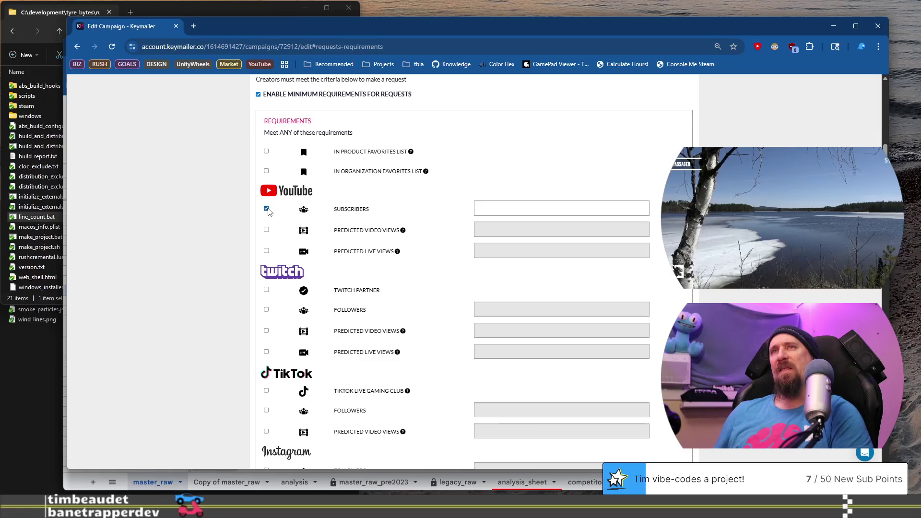
pyautogui.click(591, 211)
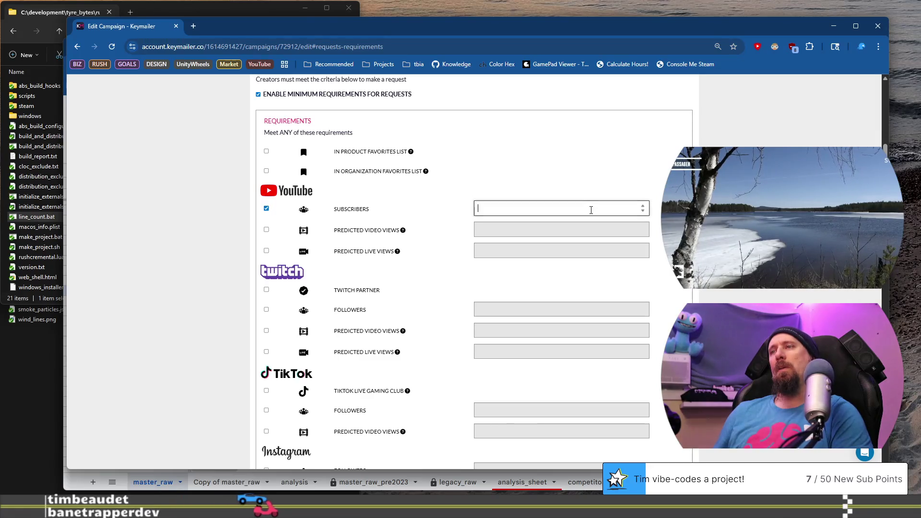
pyautogui.write('100')
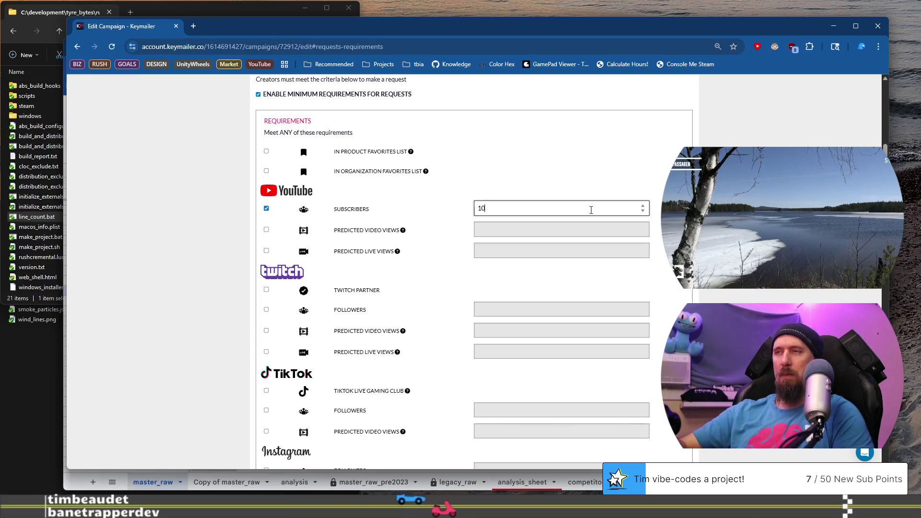
pyautogui.write('0')
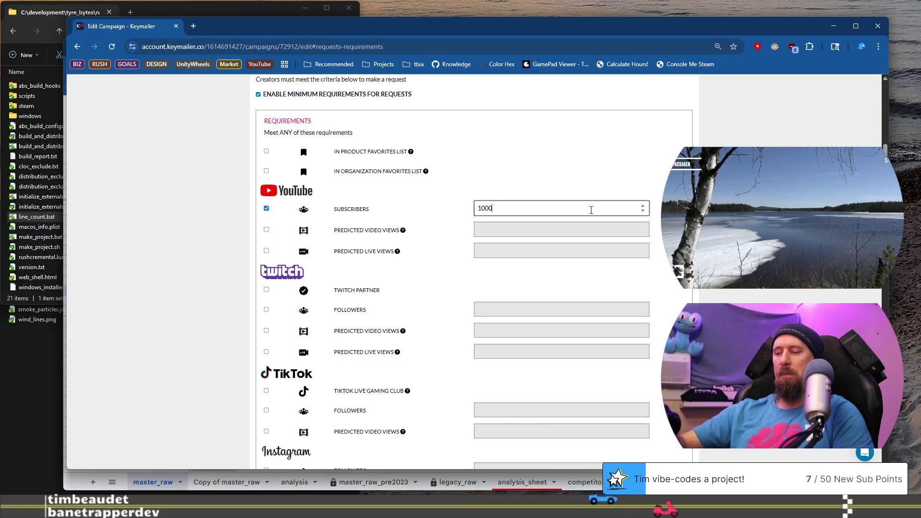
pyautogui.write('0')
pyautogui.hotkey('ctrl', 'a')
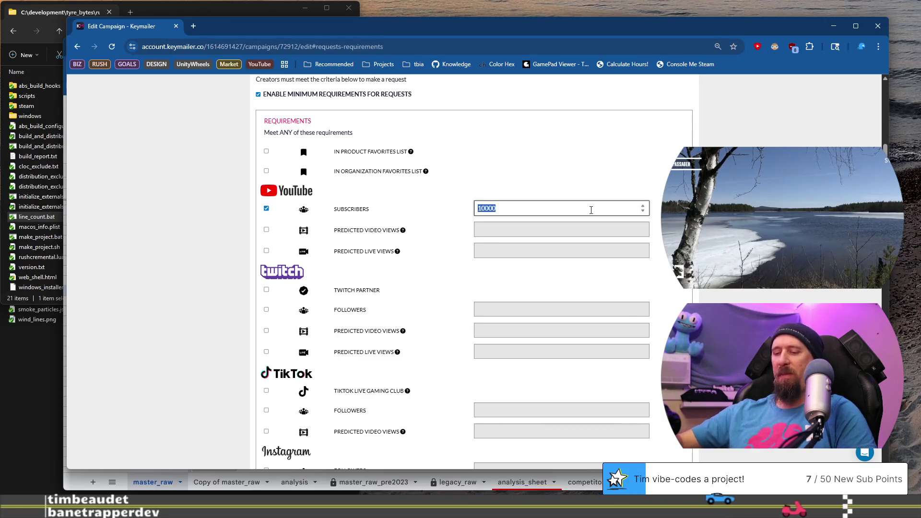
pyautogui.write('50')
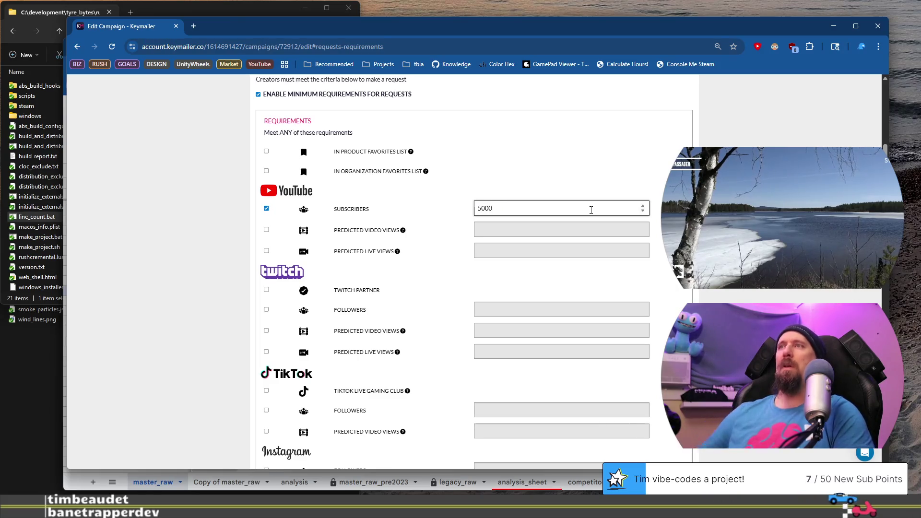
pyautogui.click(561, 192)
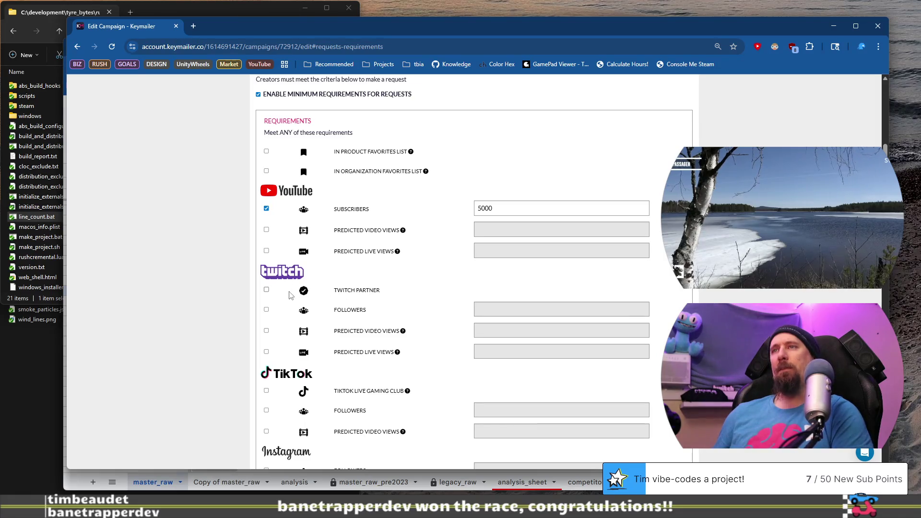
# Step: Require at least 1000 YouTube predicted video views
pyautogui.click(267, 310)
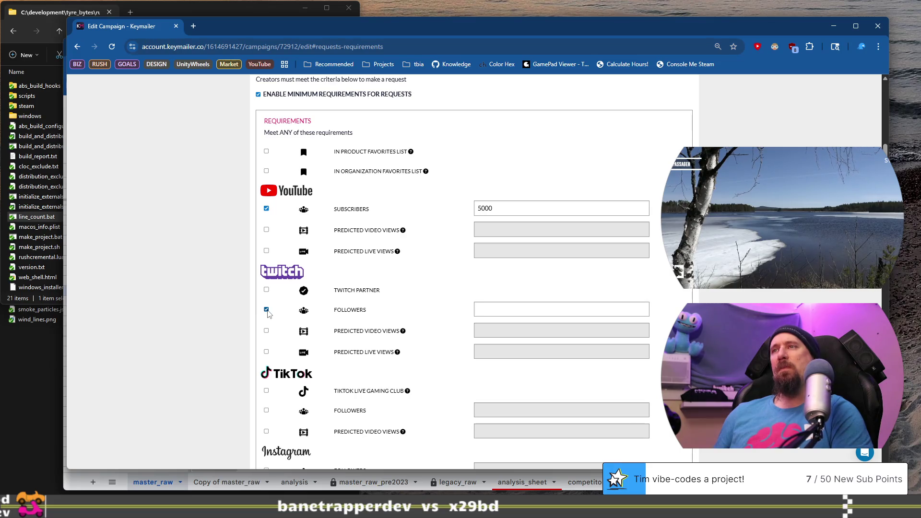
pyautogui.click(573, 309)
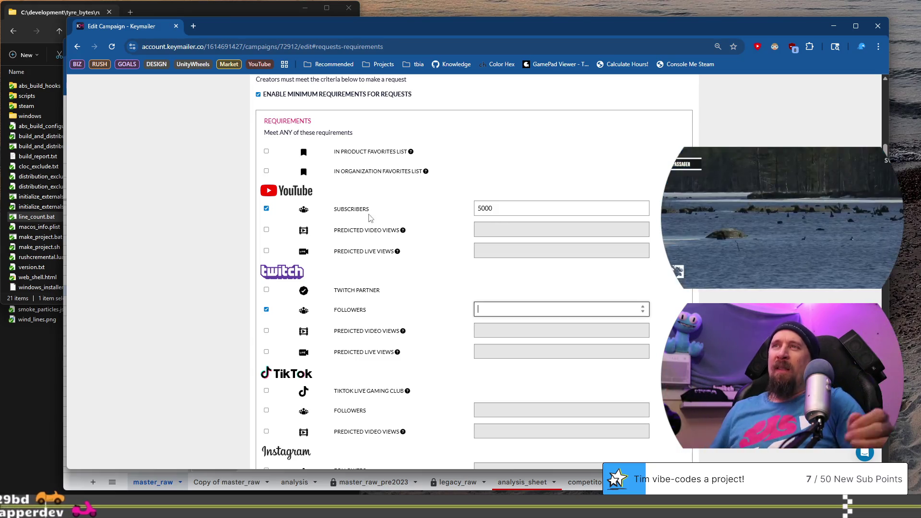
pyautogui.moveTo(403, 231)
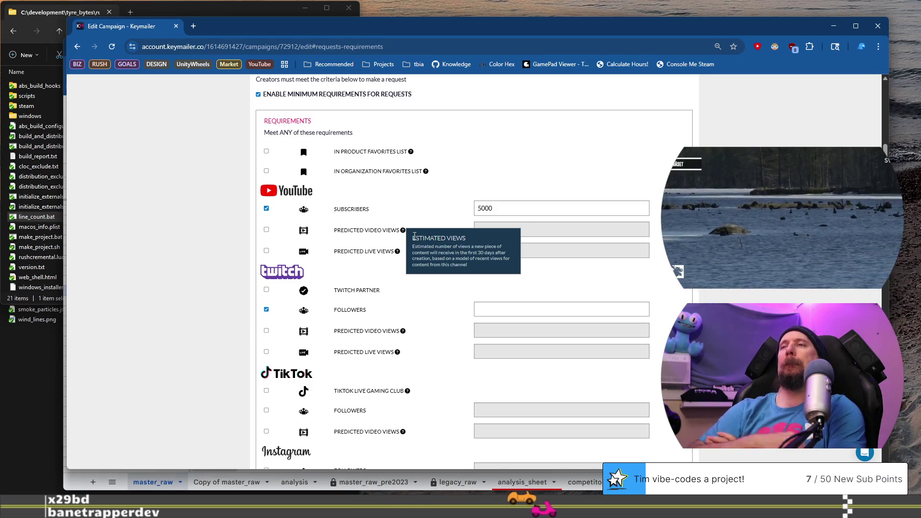
pyautogui.click(267, 230)
pyautogui.click(545, 229)
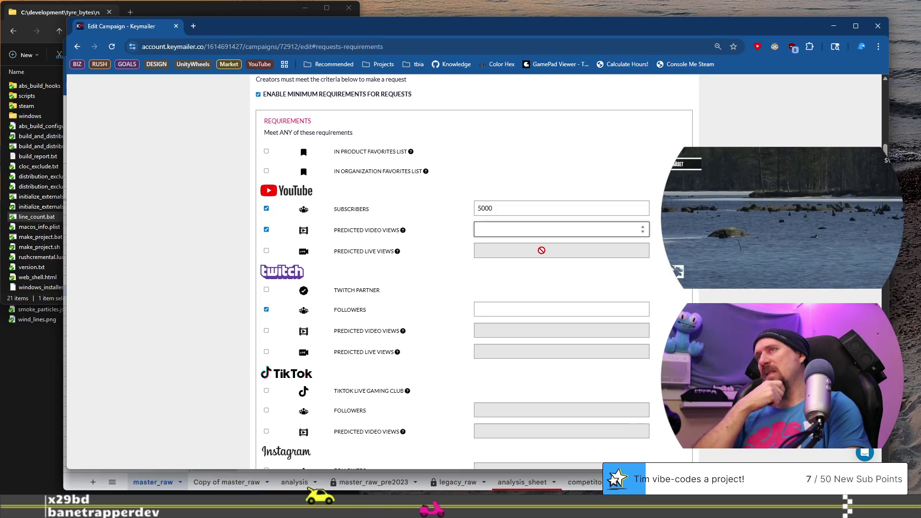
pyautogui.write('100')
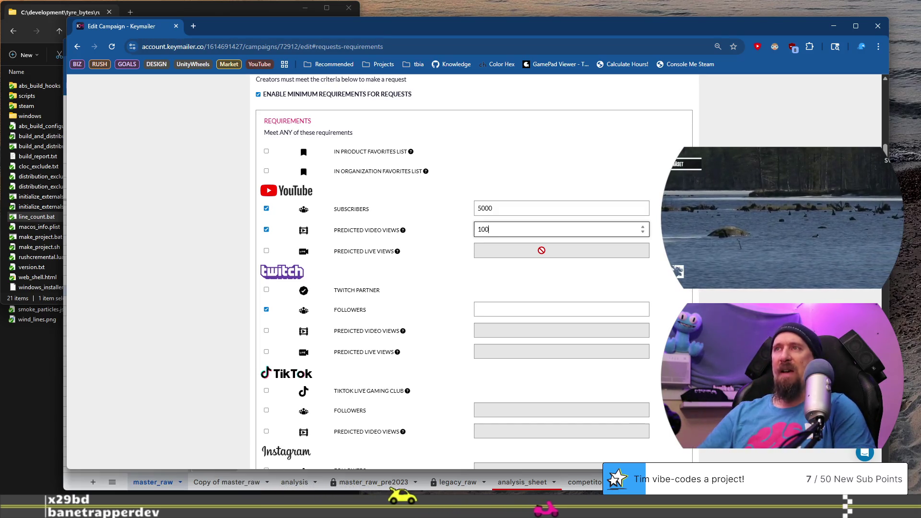
pyautogui.write('0')
pyautogui.click(496, 272)
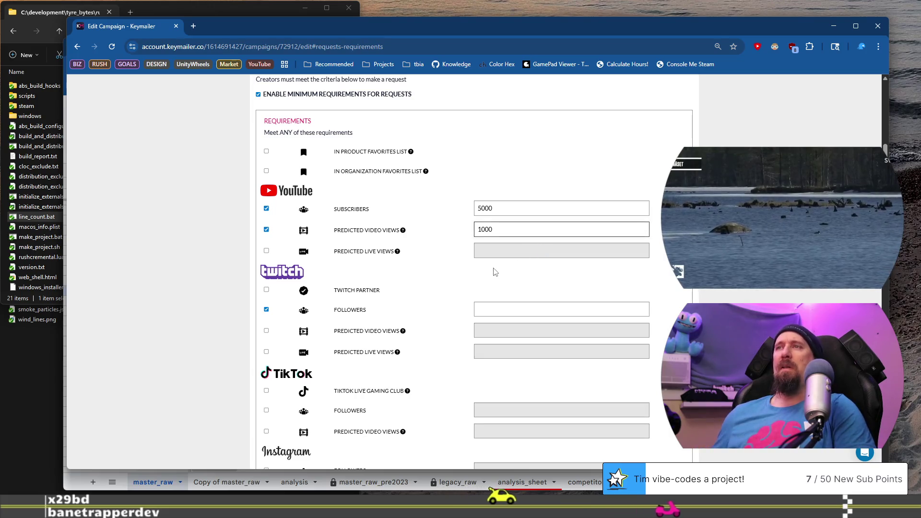
# Step: Drop the Twitch follower and video-view criteria and require 50 Twitch predicted live views
pyautogui.click(267, 332)
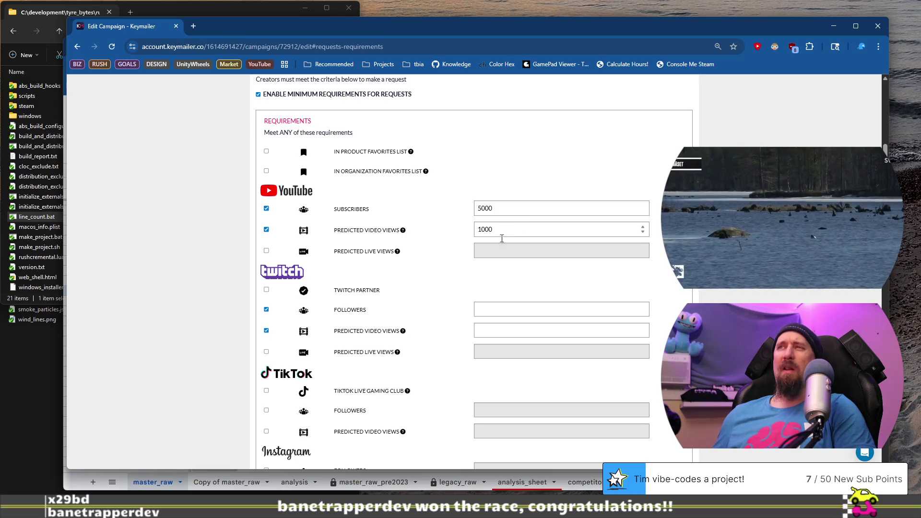
pyautogui.click(267, 311)
pyautogui.click(560, 333)
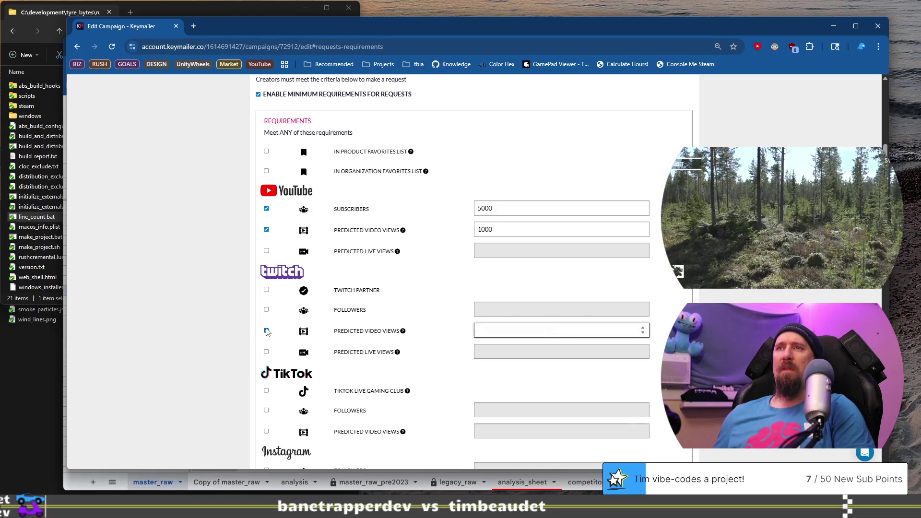
pyautogui.click(267, 331)
pyautogui.click(266, 352)
pyautogui.click(538, 353)
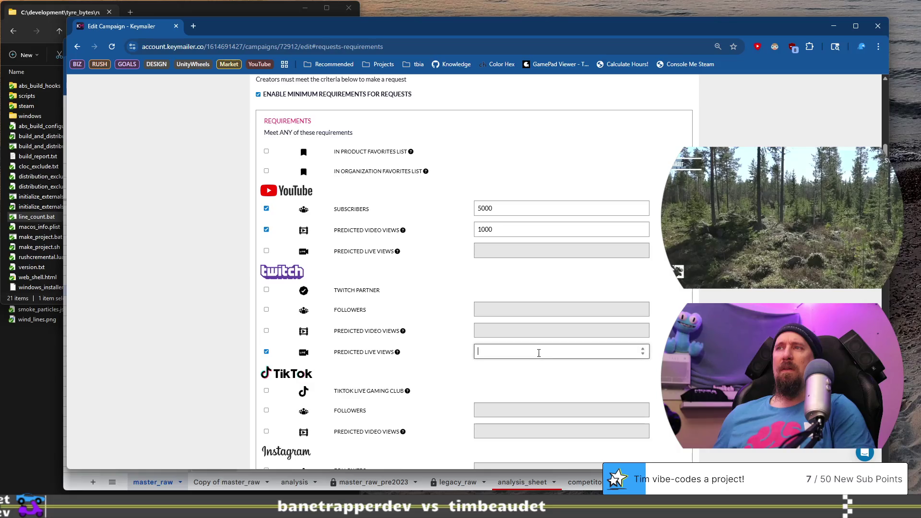
pyautogui.write('50')
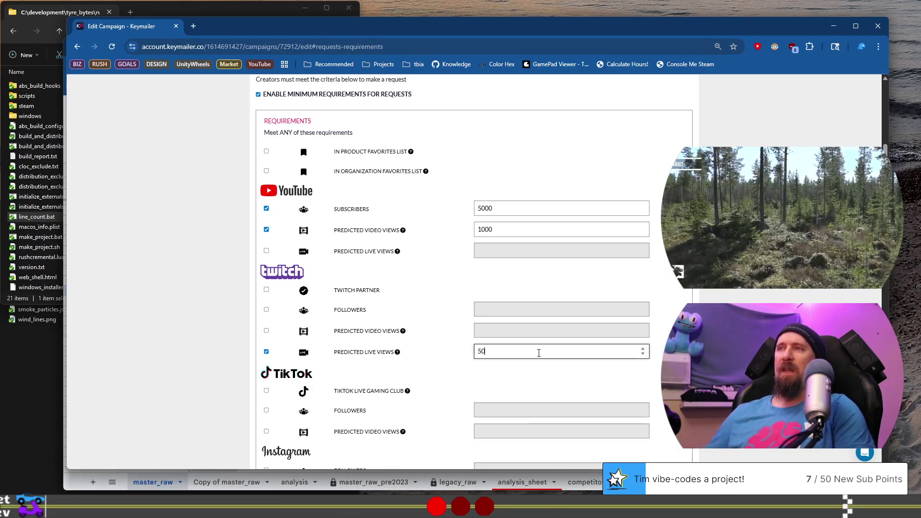
pyautogui.click(453, 319)
# Step: Require at least 50 Kick predicted live views
pyautogui.scroll(-3, 451, 330)
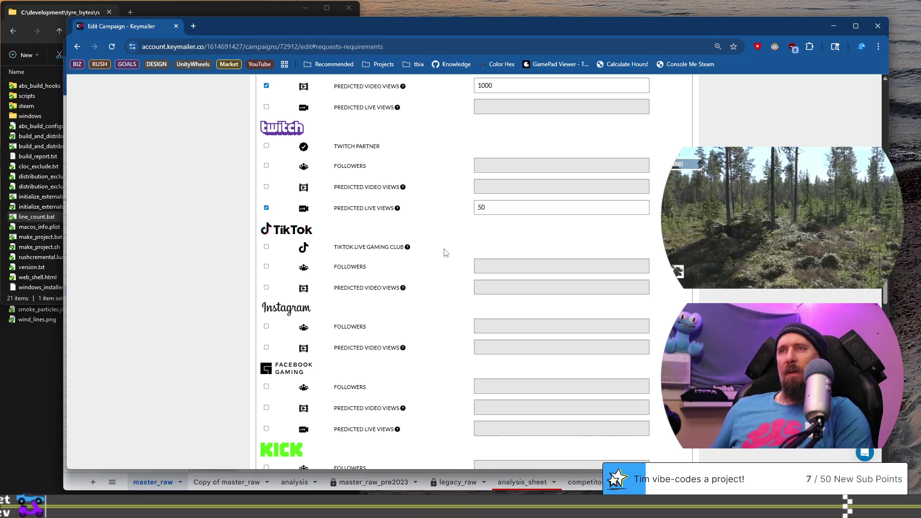
pyautogui.scroll(-1, 440, 252)
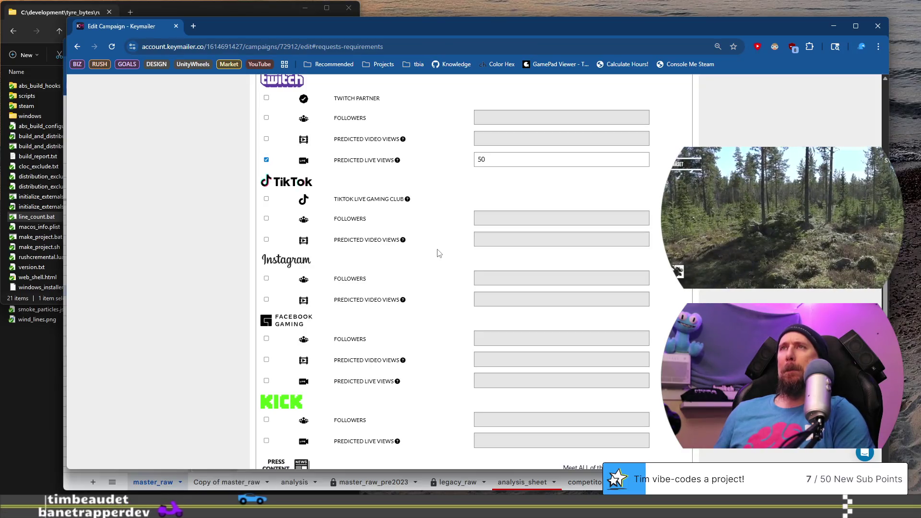
pyautogui.scroll(-2, 452, 247)
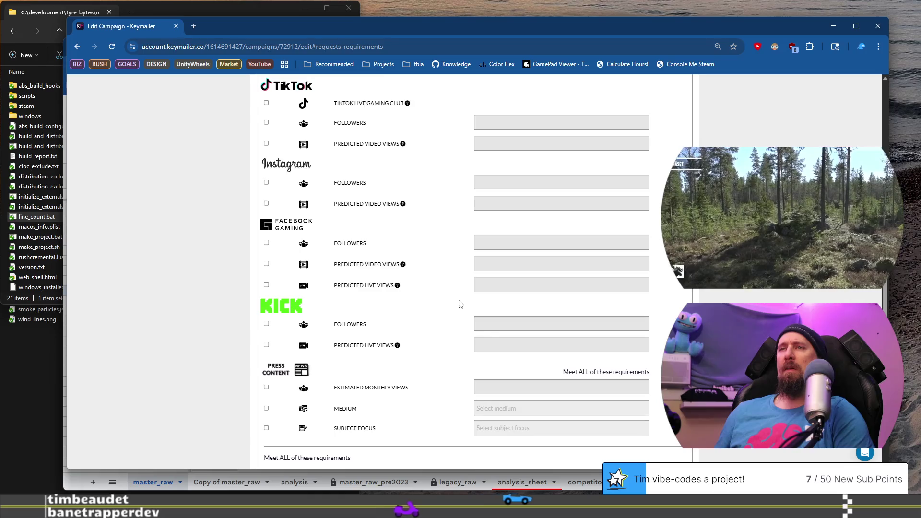
pyautogui.click(266, 345)
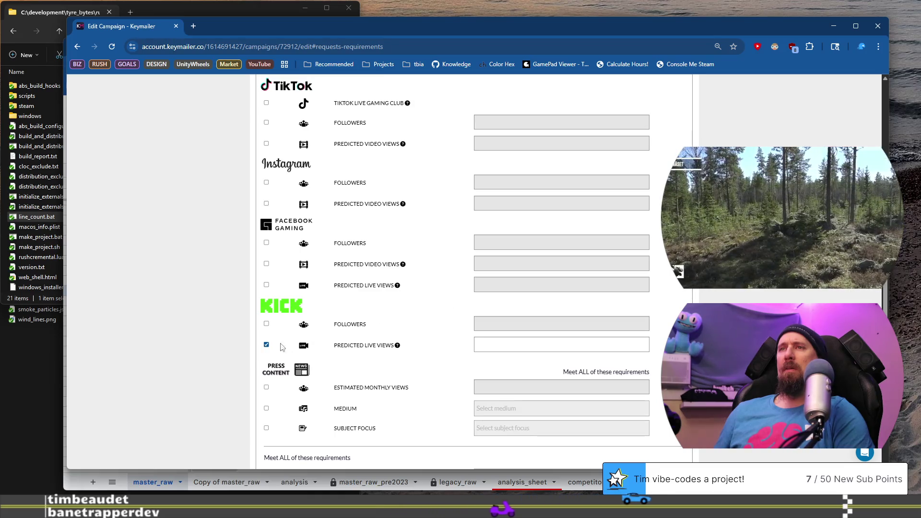
pyautogui.click(532, 341)
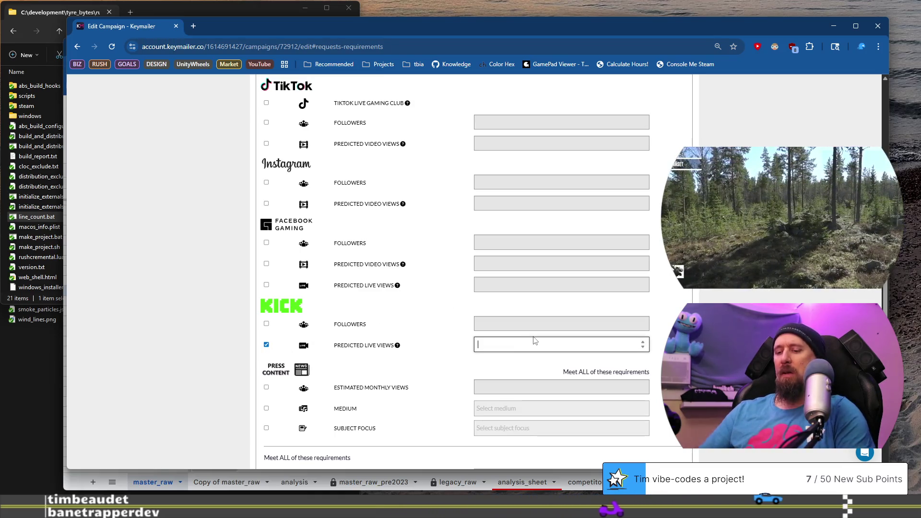
pyautogui.write('50')
pyautogui.click(438, 311)
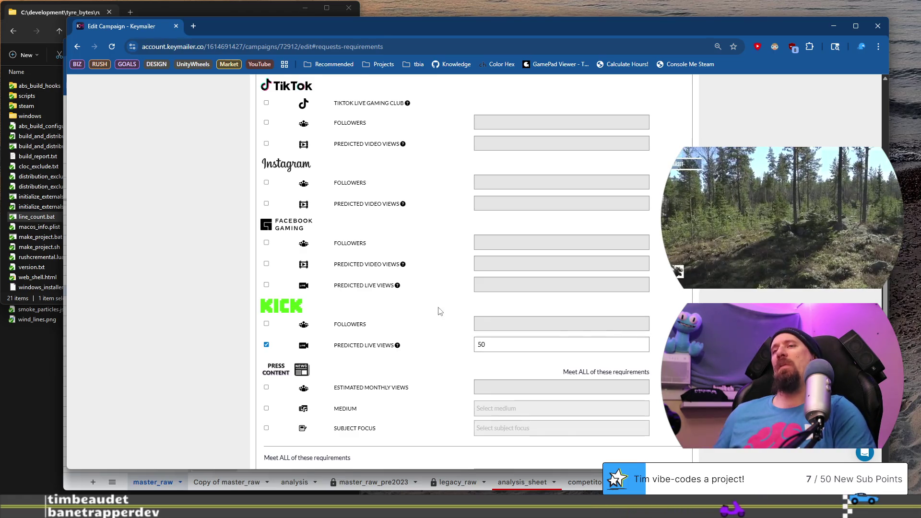
pyautogui.scroll(-2, 438, 311)
pyautogui.scroll(-3, 438, 311)
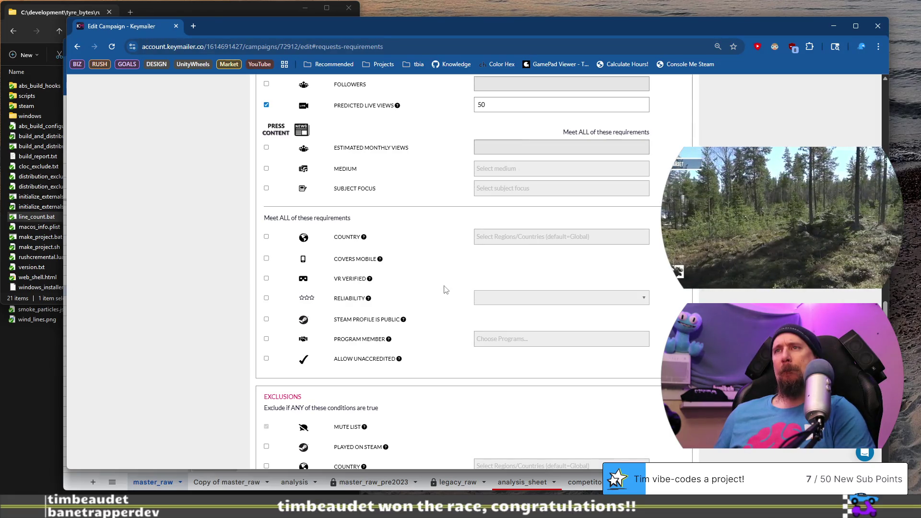
# Step: Enable the Reliability requirement and set it to the lowest level, ≥ ☆☆☆
pyautogui.click(267, 299)
pyautogui.click(574, 303)
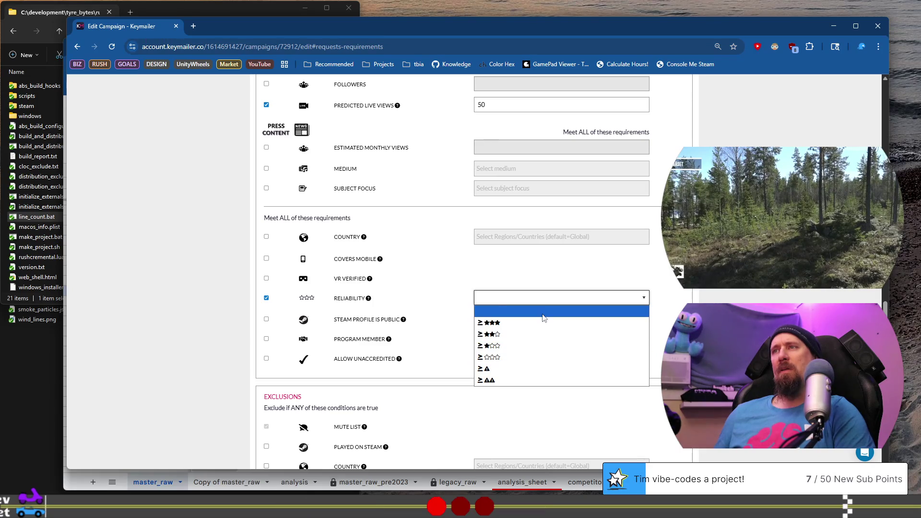
pyautogui.click(535, 351)
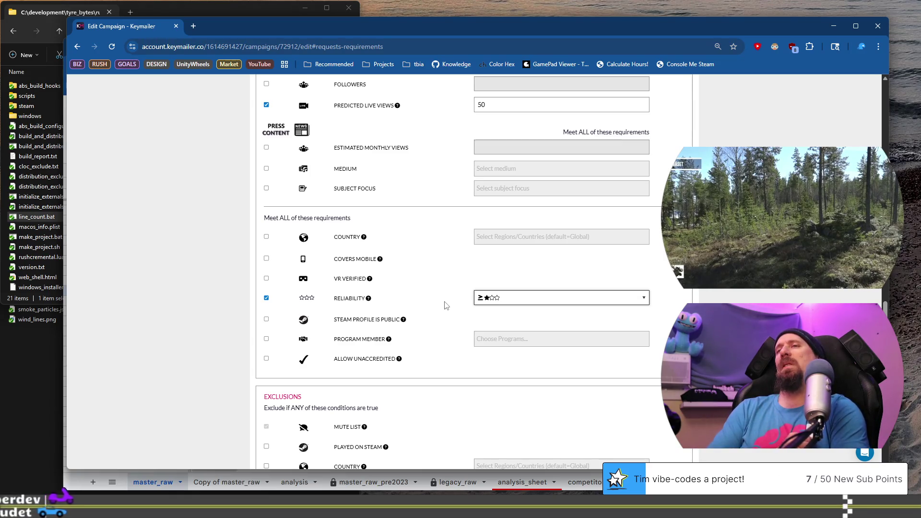
pyautogui.click(499, 298)
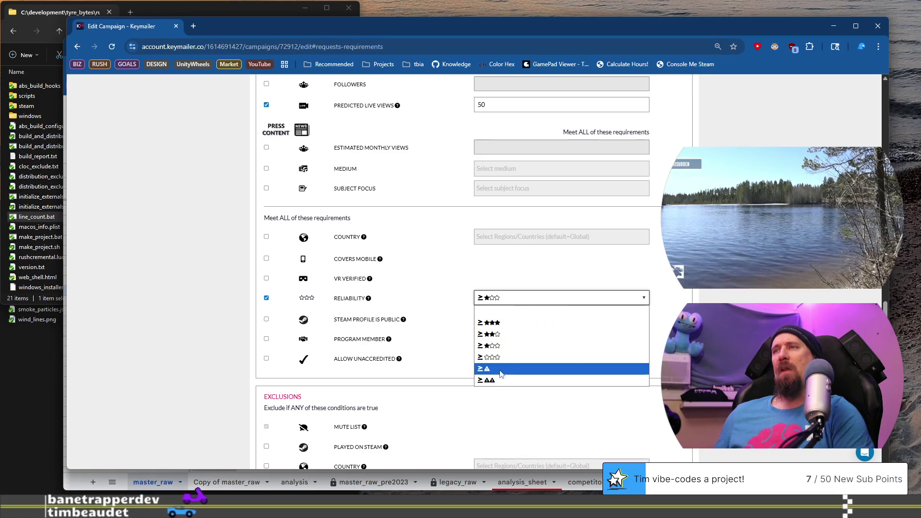
pyautogui.click(492, 357)
pyautogui.click(430, 298)
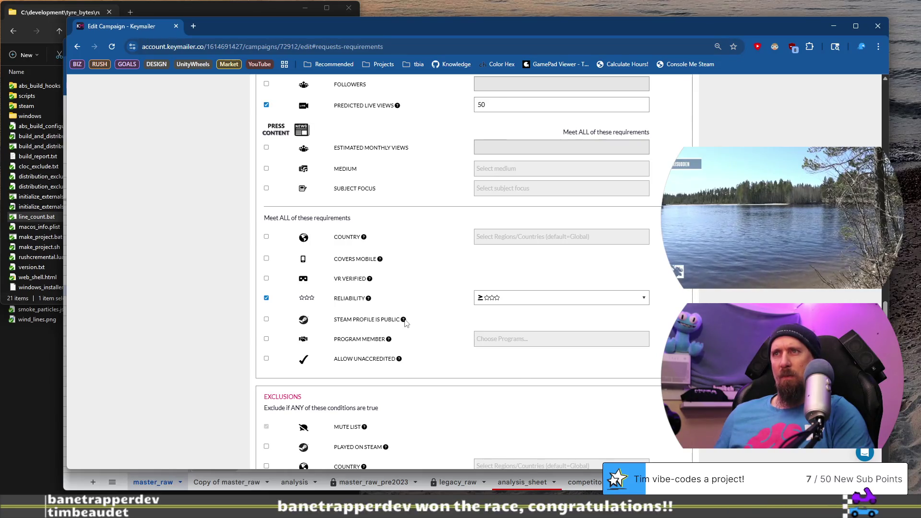
# Step: Close the Steam profile tooltip and save the request requirements
pyautogui.moveTo(403, 320)
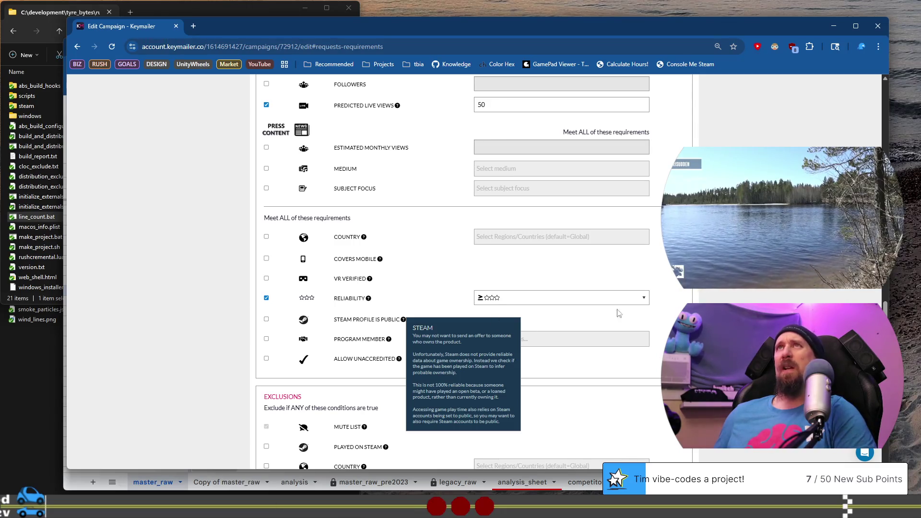
pyautogui.click(584, 318)
pyautogui.scroll(-3, 431, 321)
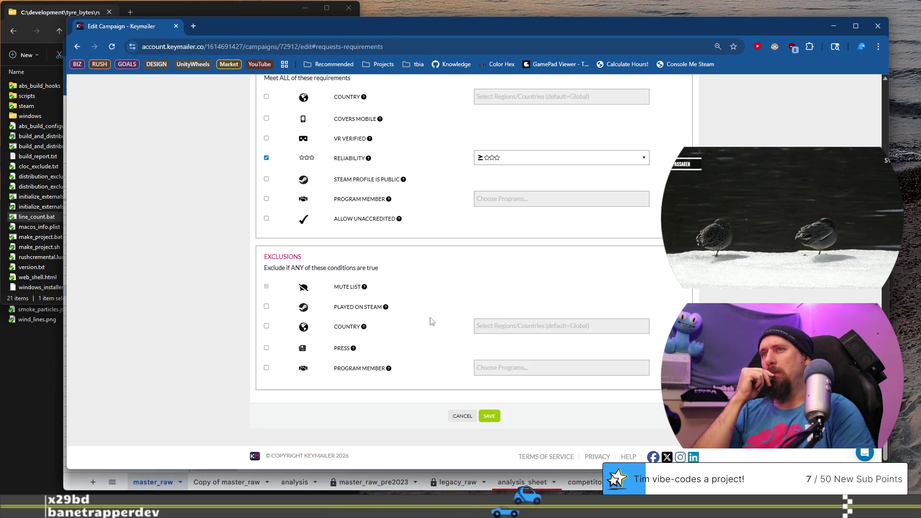
pyautogui.scroll(20, 429, 322)
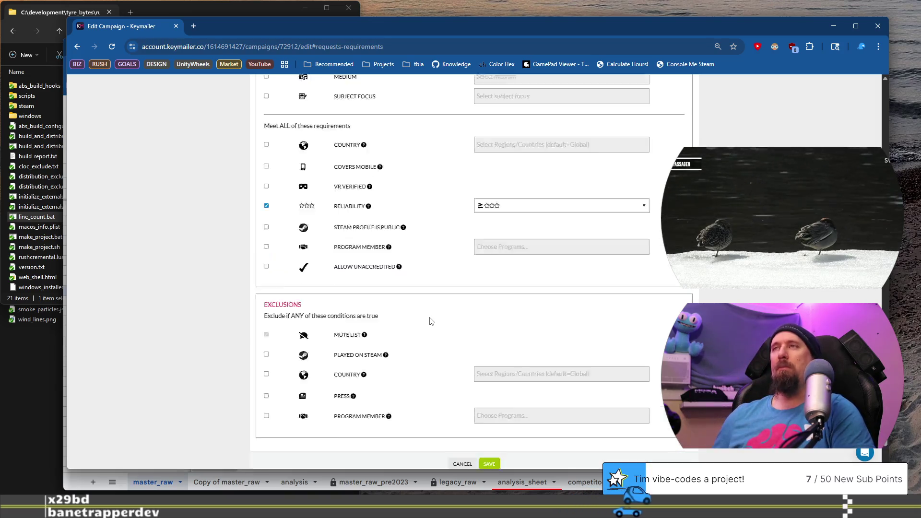
pyautogui.scroll(-19, 460, 326)
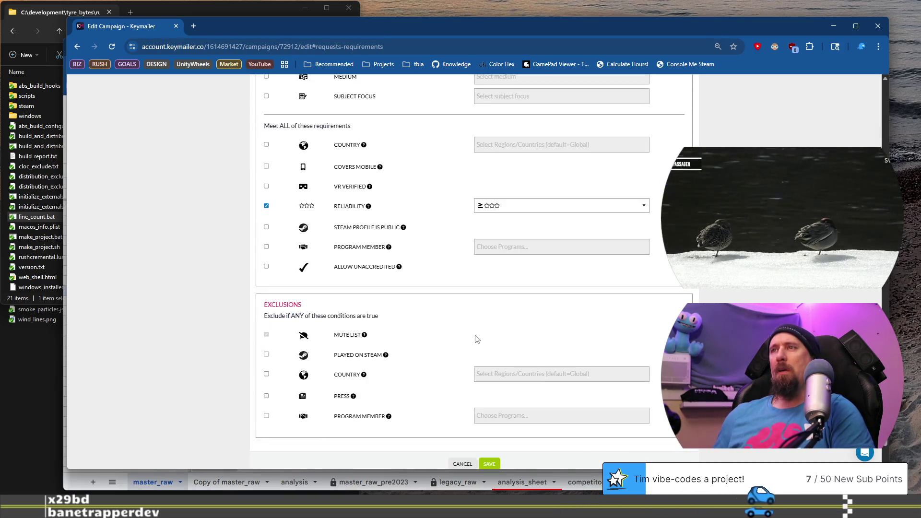
pyautogui.scroll(-1, 480, 355)
pyautogui.scroll(6, 456, 364)
pyautogui.scroll(15, 446, 326)
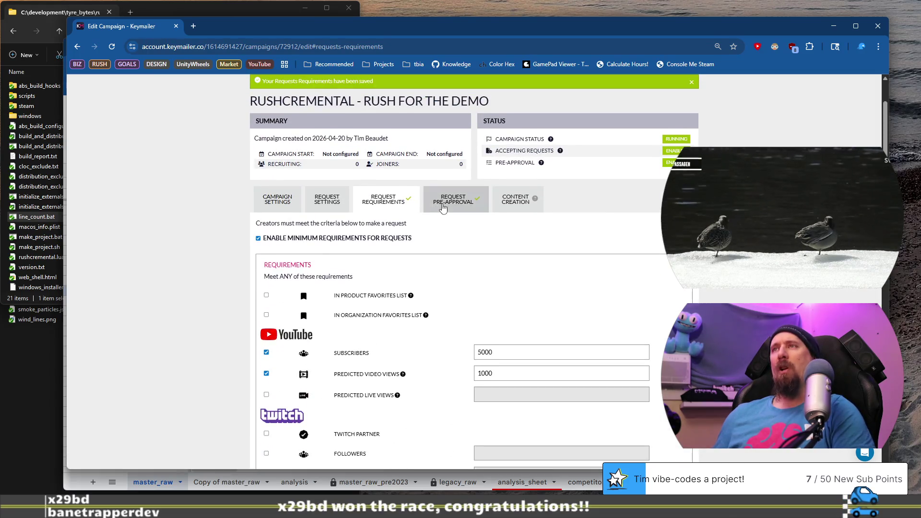
pyautogui.click(443, 206)
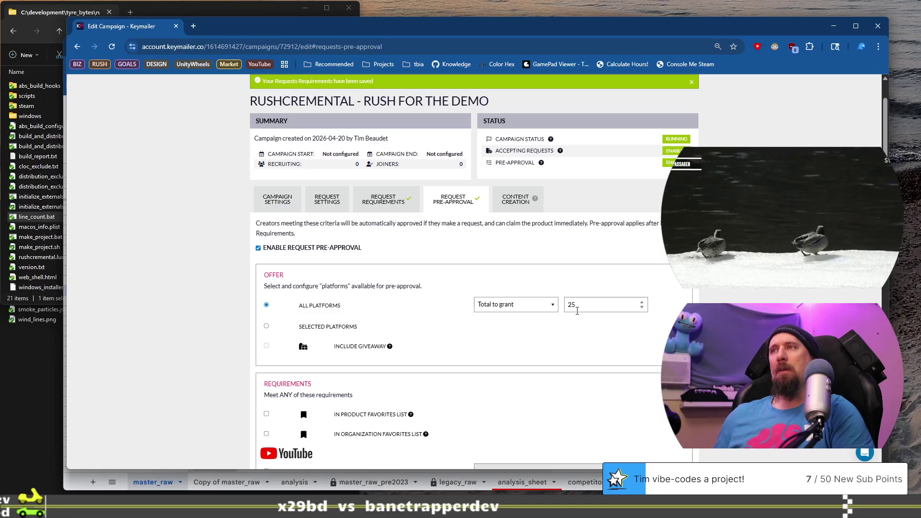
# Step: Keep 25 to grant across all platforms and review the pre-approval view thresholds
pyautogui.click(547, 306)
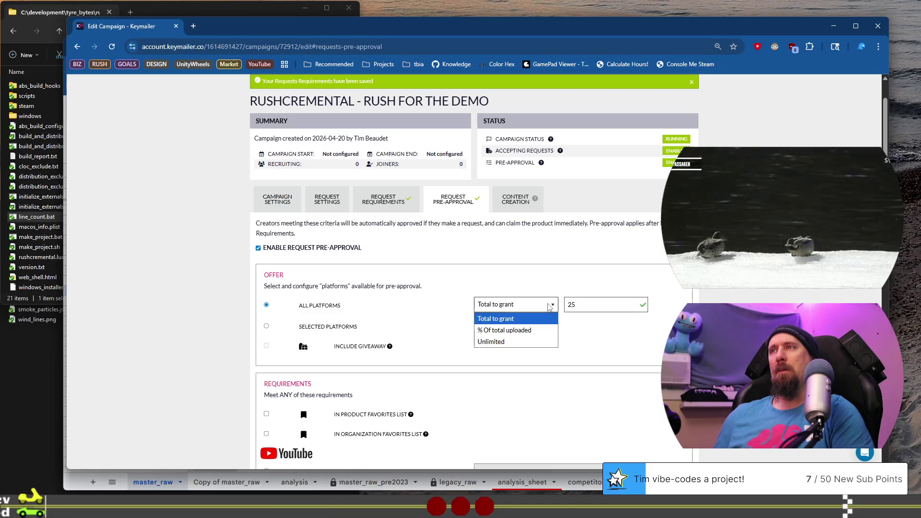
pyautogui.click(510, 278)
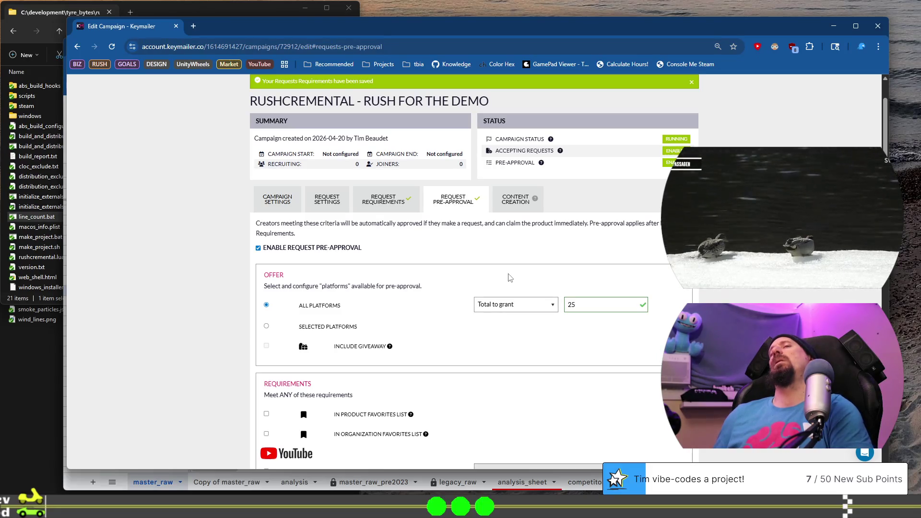
pyautogui.scroll(-2, 442, 294)
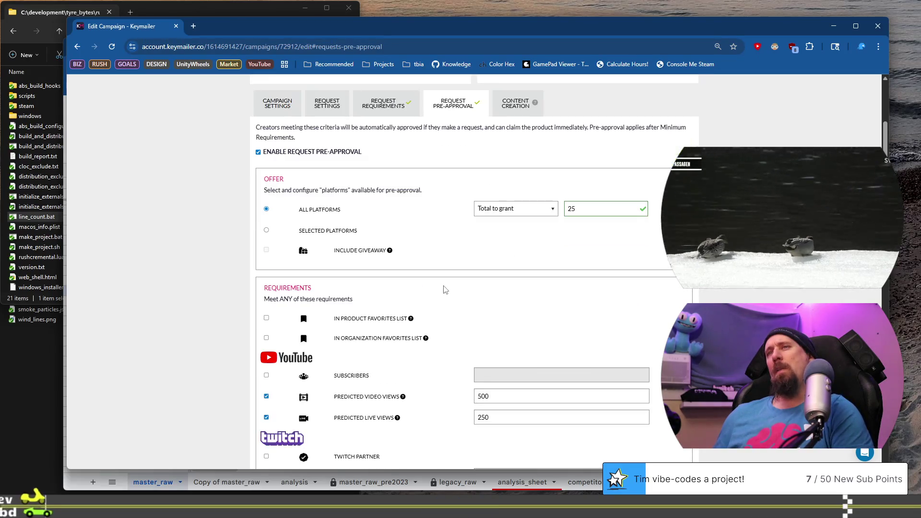
pyautogui.scroll(-1, 445, 289)
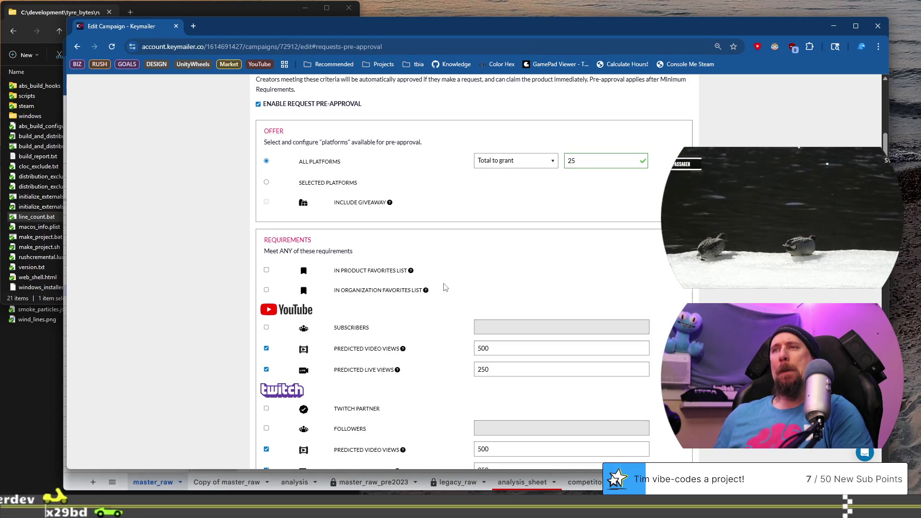
pyautogui.scroll(-1, 446, 287)
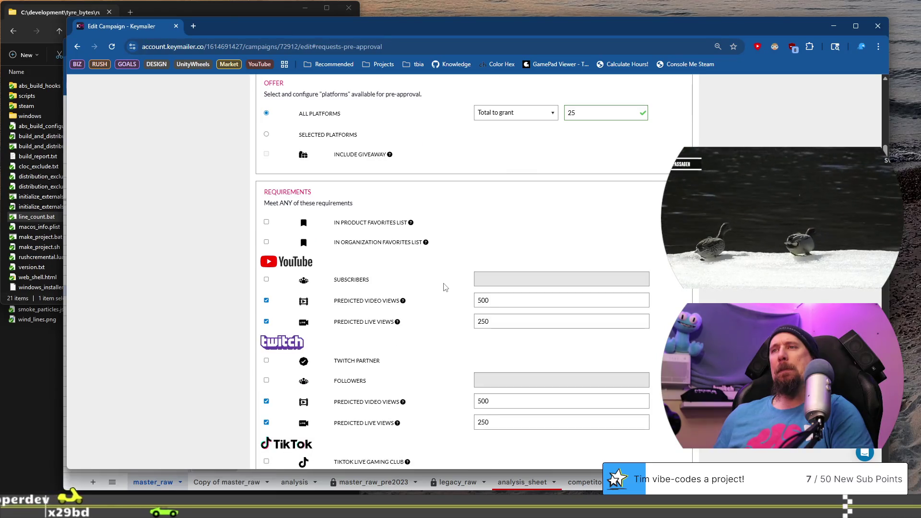
pyautogui.scroll(-5, 445, 287)
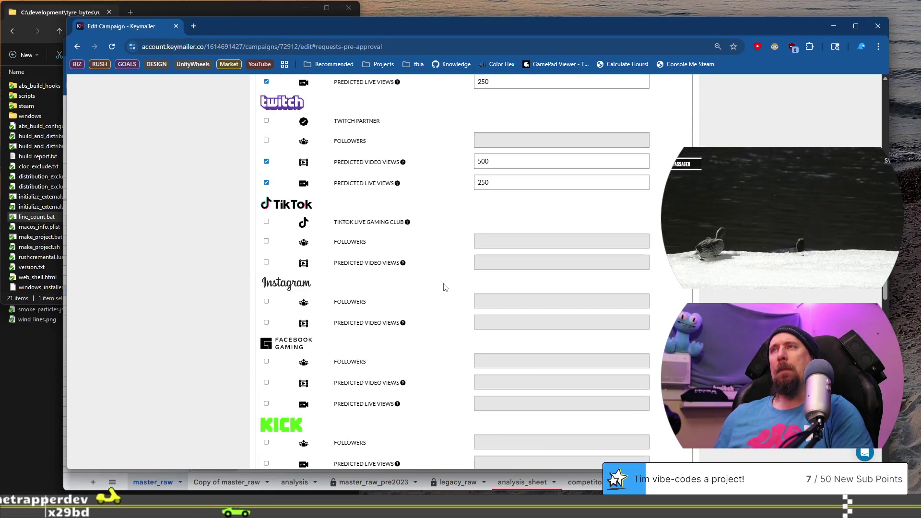
pyautogui.scroll(-5, 445, 287)
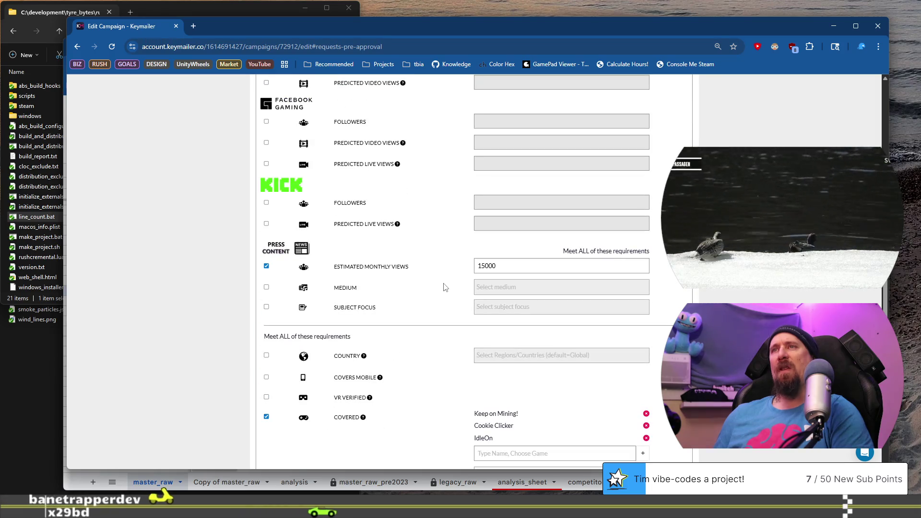
pyautogui.scroll(7, 445, 286)
pyautogui.scroll(2, 446, 284)
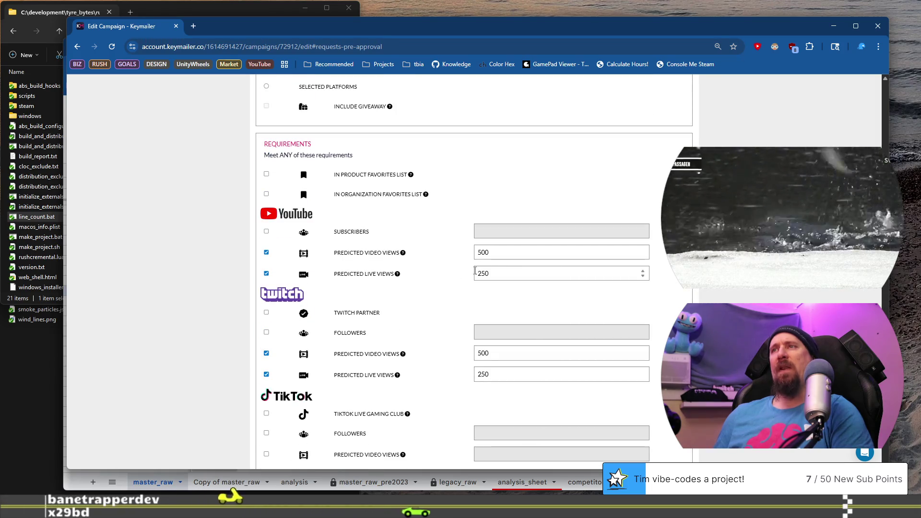
pyautogui.scroll(-3, 461, 276)
pyautogui.scroll(-7, 475, 270)
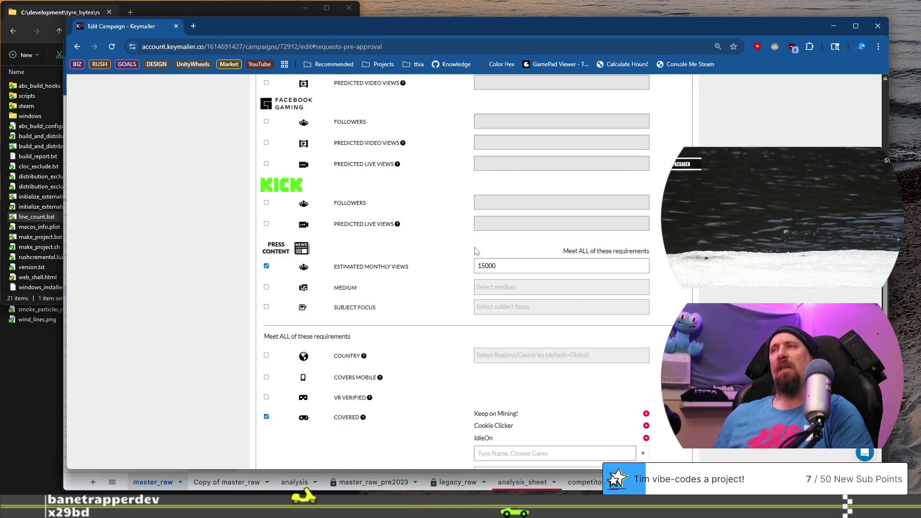
pyautogui.scroll(10, 475, 249)
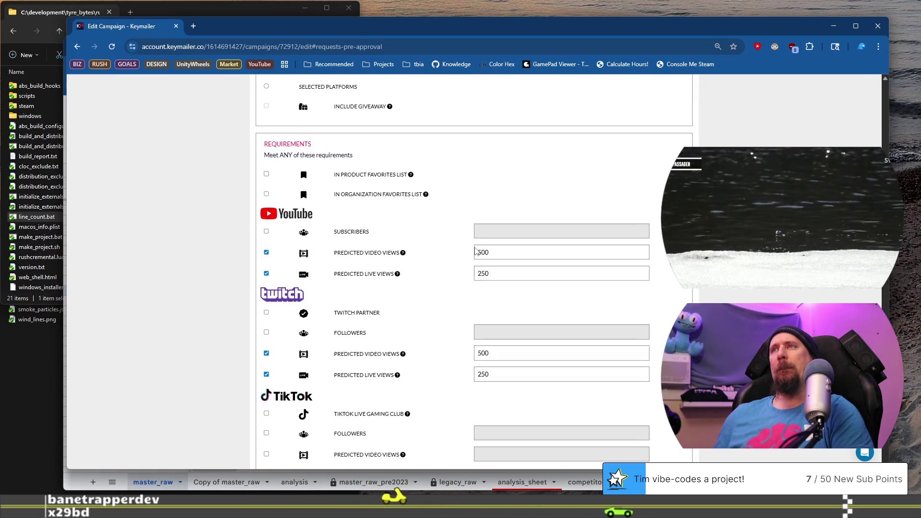
pyautogui.moveTo(493, 251); pyautogui.dragTo(432, 254)
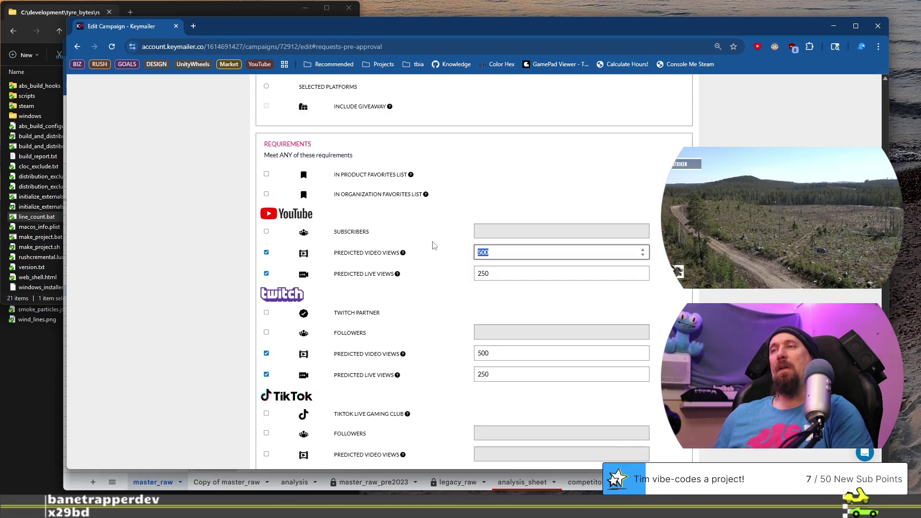
# Step: Check the YouTube and Twitch predicted view thresholds, leaving them unchanged
pyautogui.moveTo(498, 271); pyautogui.dragTo(403, 270)
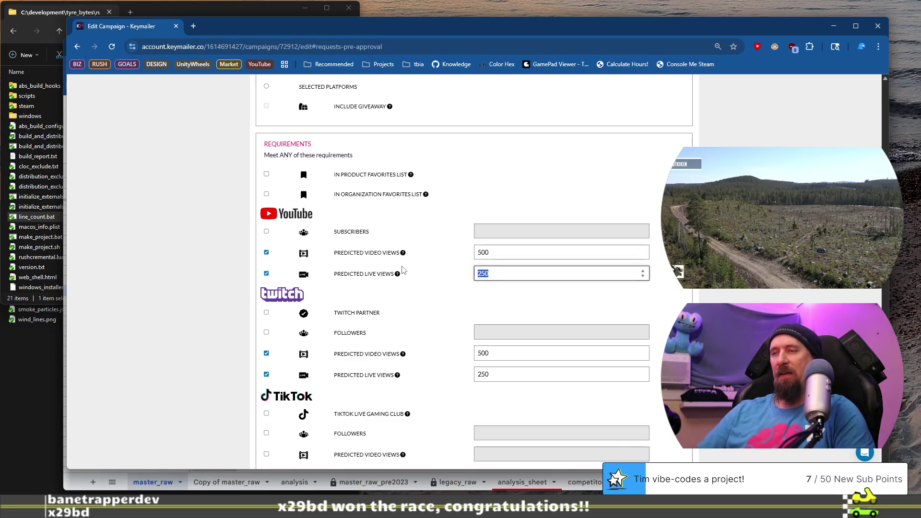
pyautogui.click(504, 251)
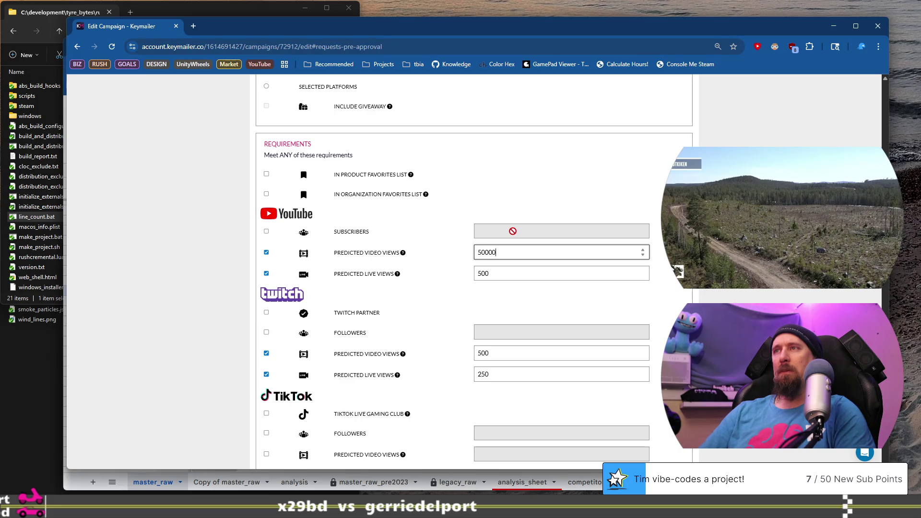
pyautogui.click(496, 356)
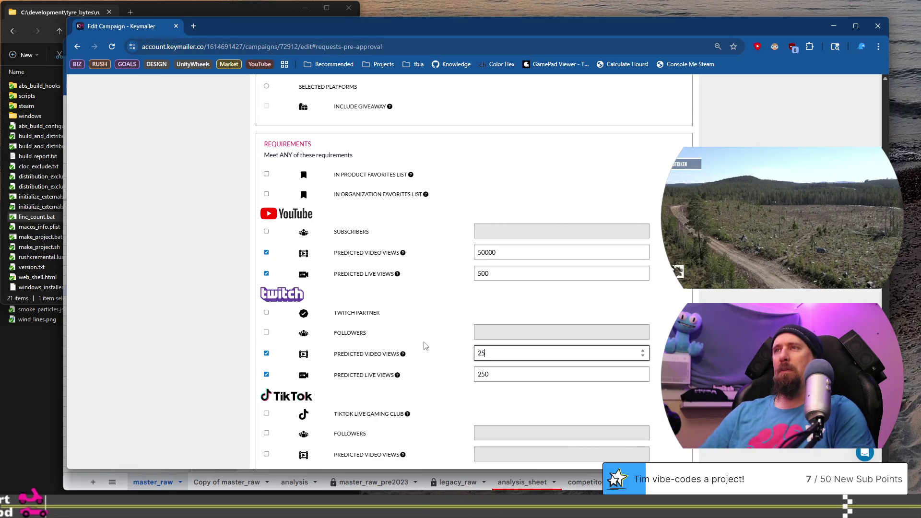
pyautogui.click(495, 374)
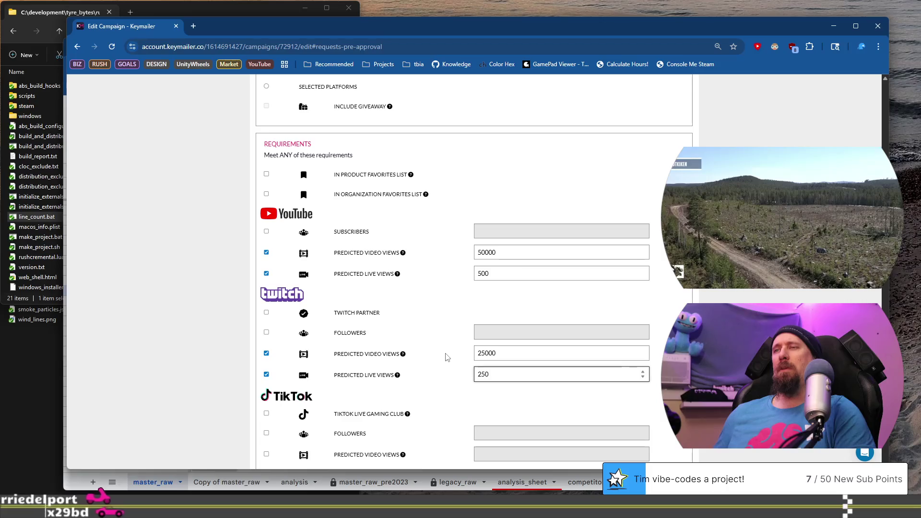
pyautogui.scroll(-3, 455, 377)
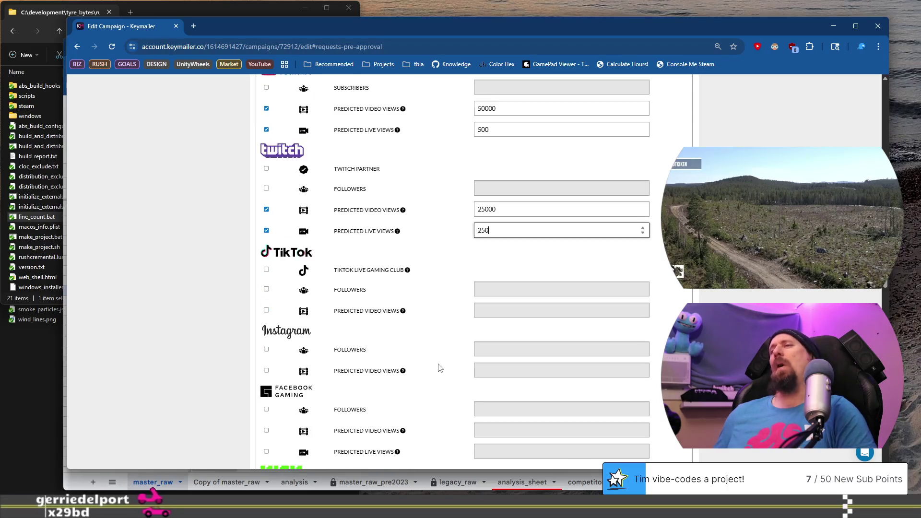
pyautogui.scroll(-6, 406, 356)
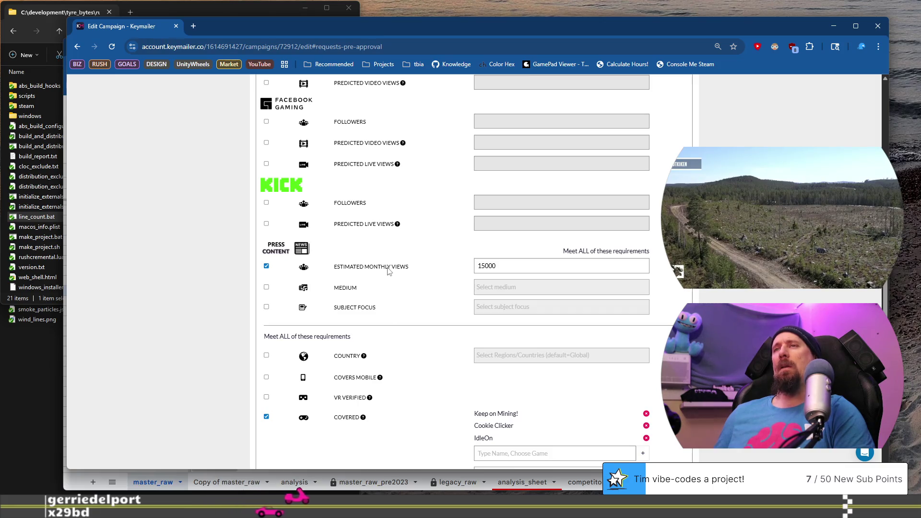
pyautogui.scroll(-4, 446, 262)
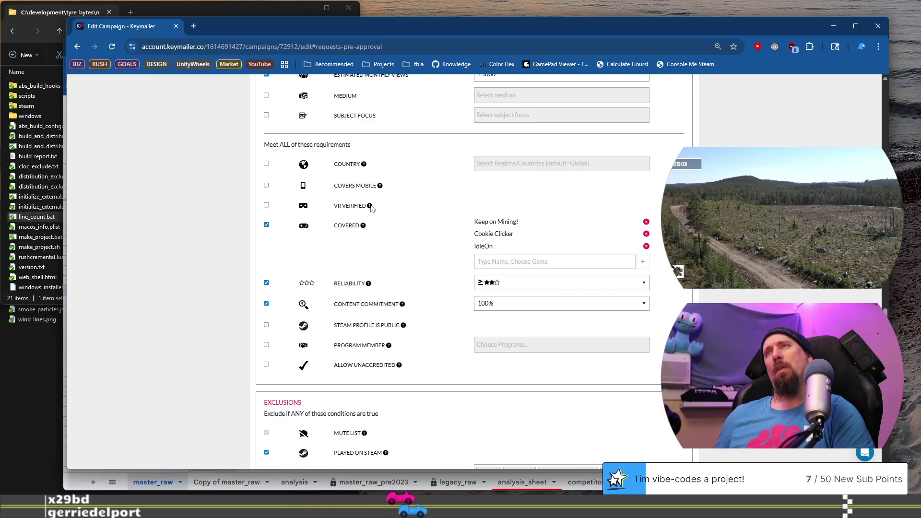
# Step: Look through the rest of the pre-approval settings
pyautogui.scroll(5, 402, 217)
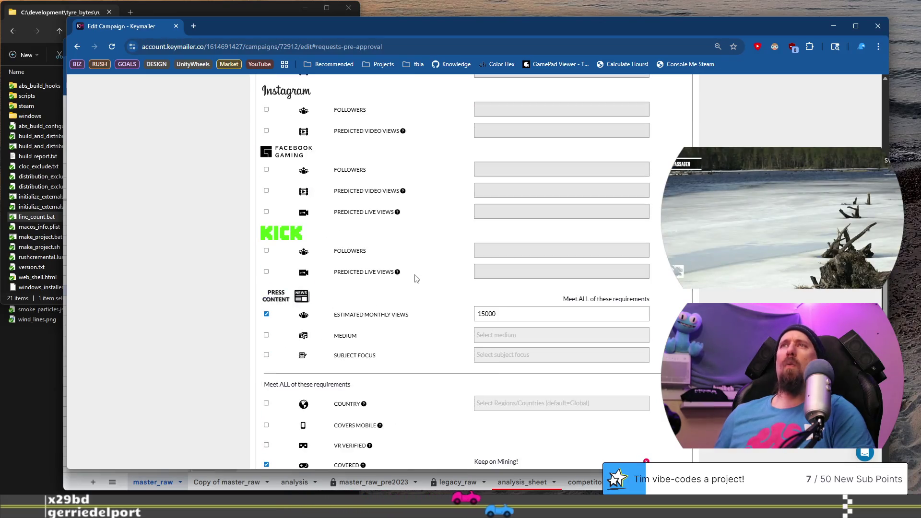
pyautogui.rightClick(397, 212)
pyautogui.click(387, 213)
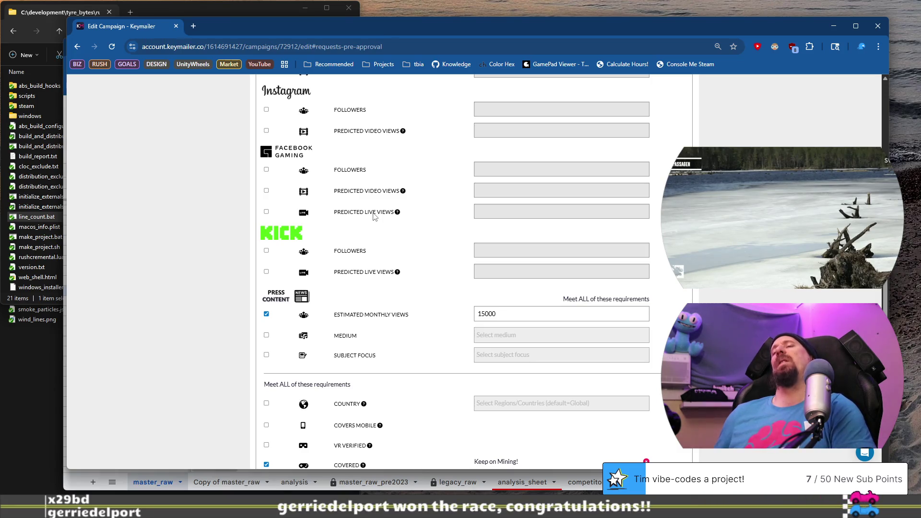
pyautogui.scroll(-7, 374, 216)
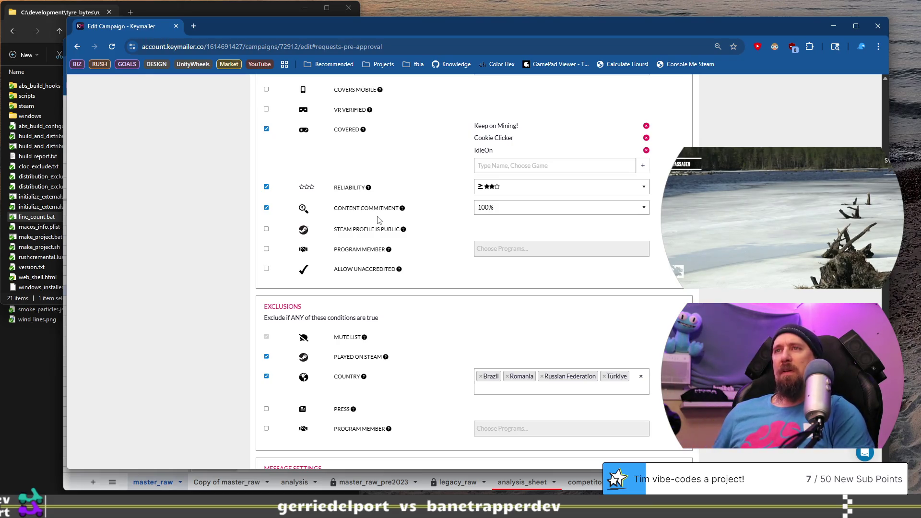
pyautogui.scroll(1, 374, 226)
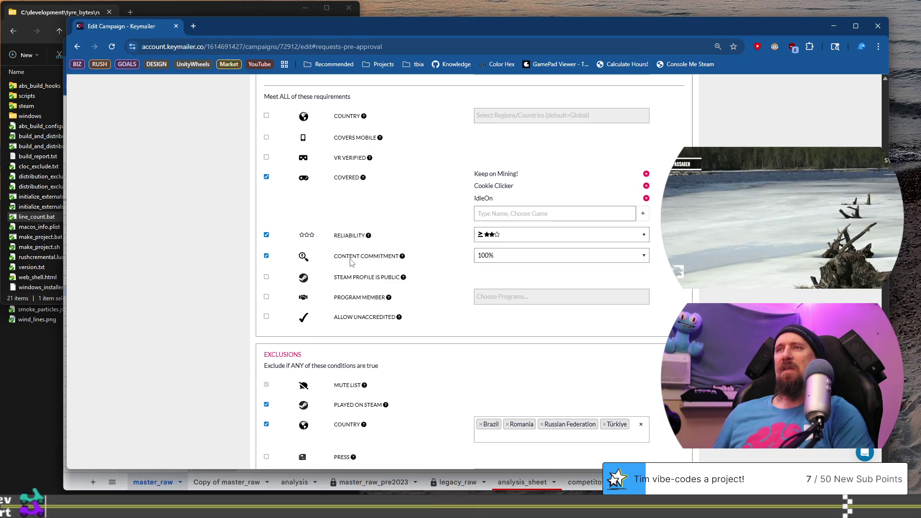
pyautogui.scroll(-4, 350, 262)
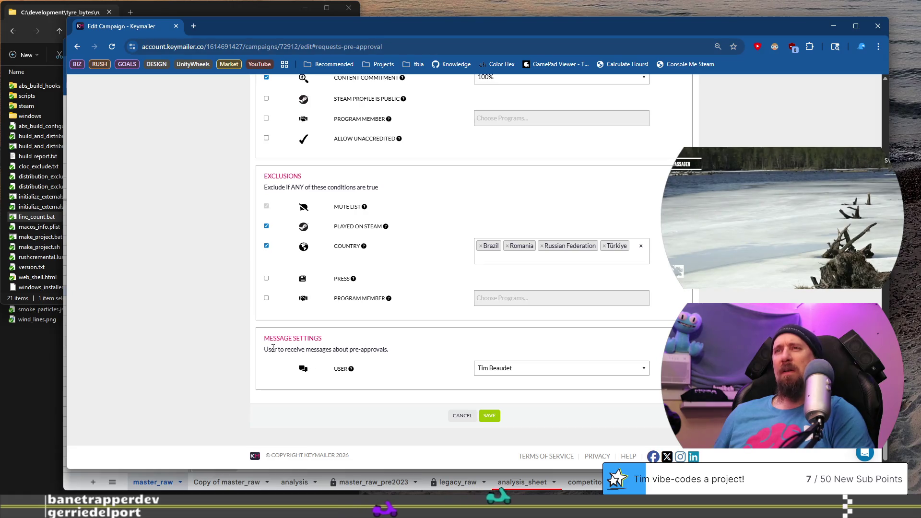
# Step: Keep the same pre-approval message recipient and save the pre-approval settings
pyautogui.moveTo(271, 349); pyautogui.dragTo(380, 350)
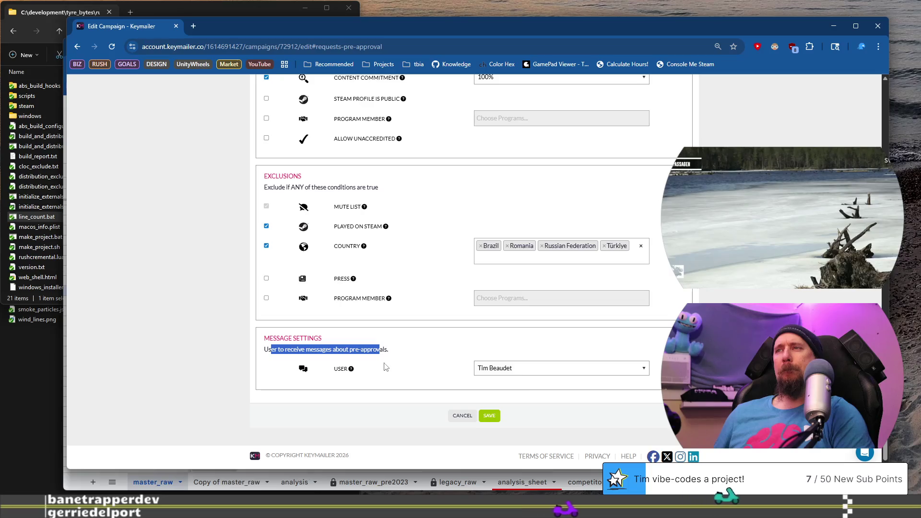
pyautogui.click(527, 372)
pyautogui.click(468, 356)
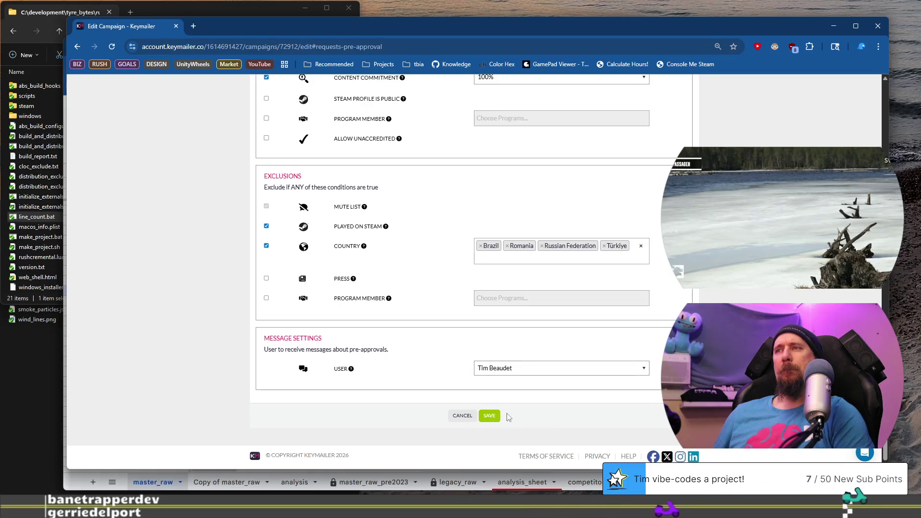
pyautogui.scroll(8, 415, 330)
pyautogui.scroll(6, 415, 331)
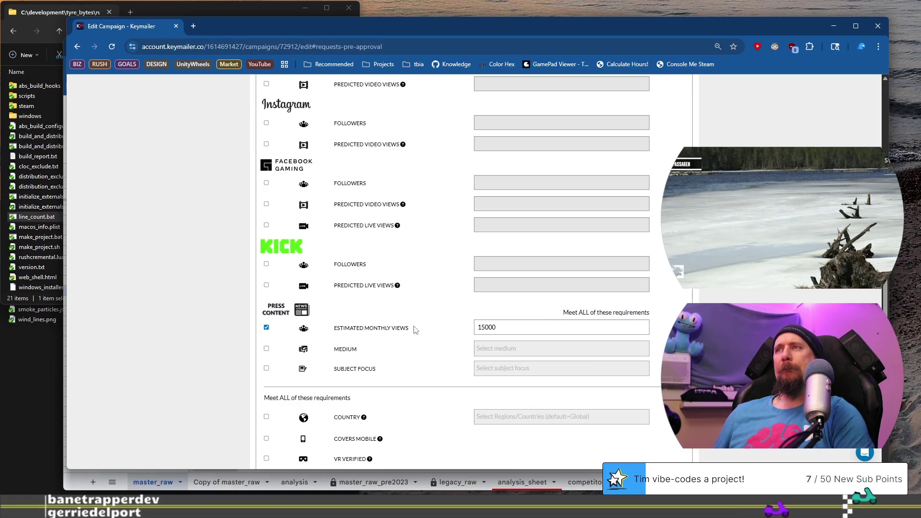
pyautogui.scroll(-14, 413, 330)
pyautogui.click(496, 416)
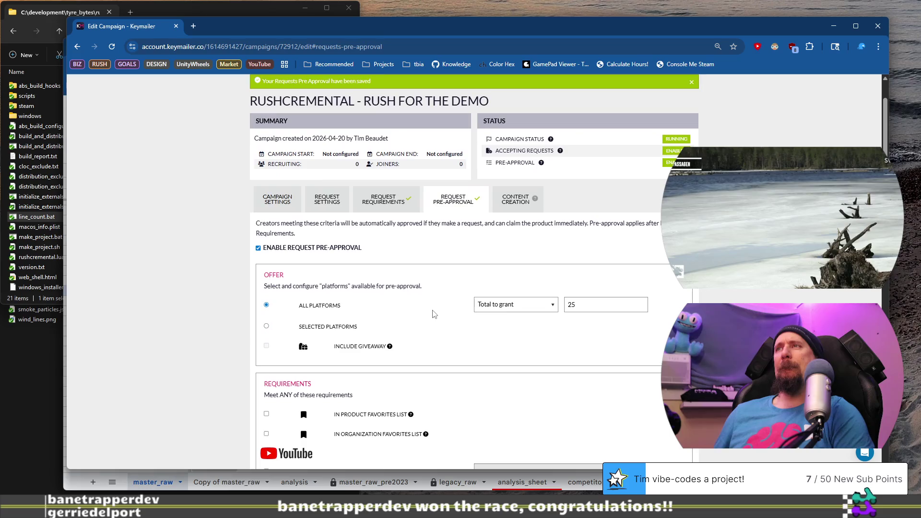
pyautogui.click(513, 202)
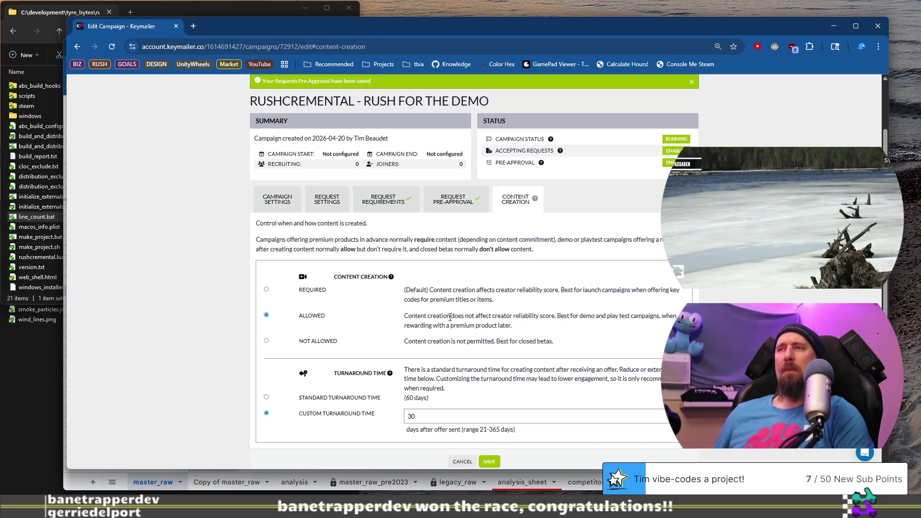
# Step: Read the Content Creation guidance on when content is required and what Required means
pyautogui.moveTo(287, 239)
pyautogui.mouseDown()
pyautogui.moveTo(501, 240)
pyautogui.moveTo(490, 248)
pyautogui.moveTo(394, 248)
pyautogui.moveTo(542, 251)
pyautogui.mouseUp()
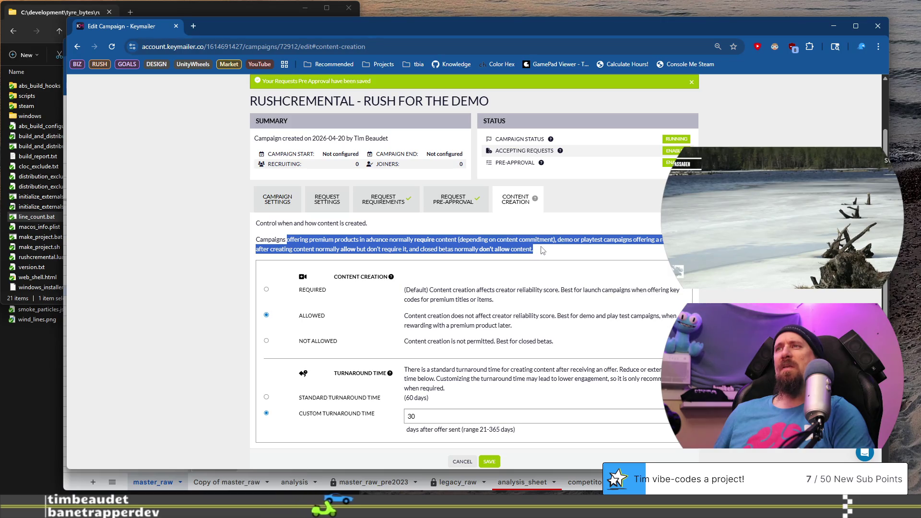
pyautogui.click(541, 251)
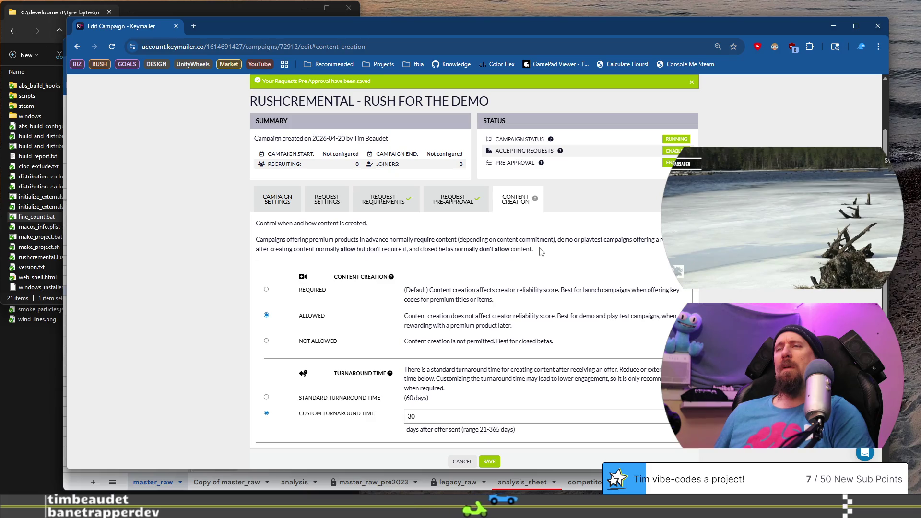
pyautogui.scroll(-1, 542, 252)
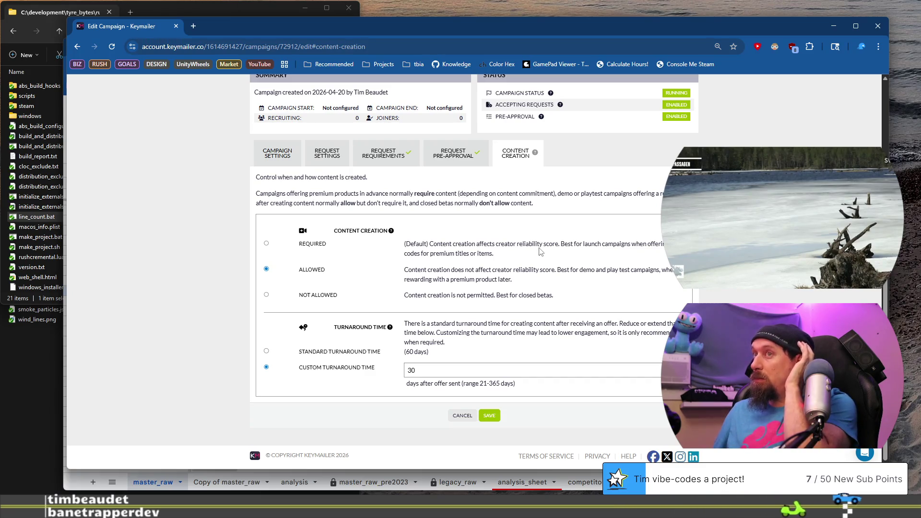
pyautogui.moveTo(429, 245); pyautogui.dragTo(465, 252)
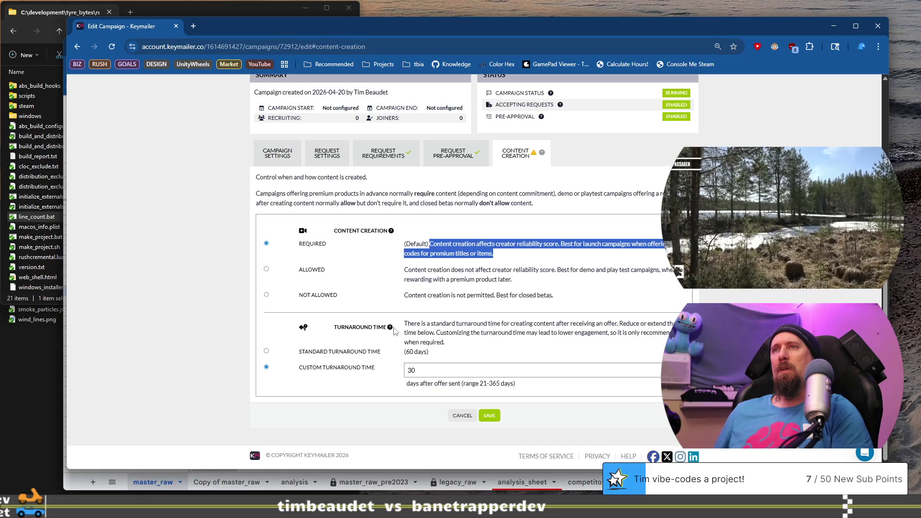
# Step: Switch to the standard 60-day turnaround instead of the custom 30 days and save content creation
pyautogui.moveTo(411, 324)
pyautogui.mouseDown()
pyautogui.moveTo(455, 333)
pyautogui.moveTo(422, 342)
pyautogui.moveTo(434, 333)
pyautogui.mouseUp()
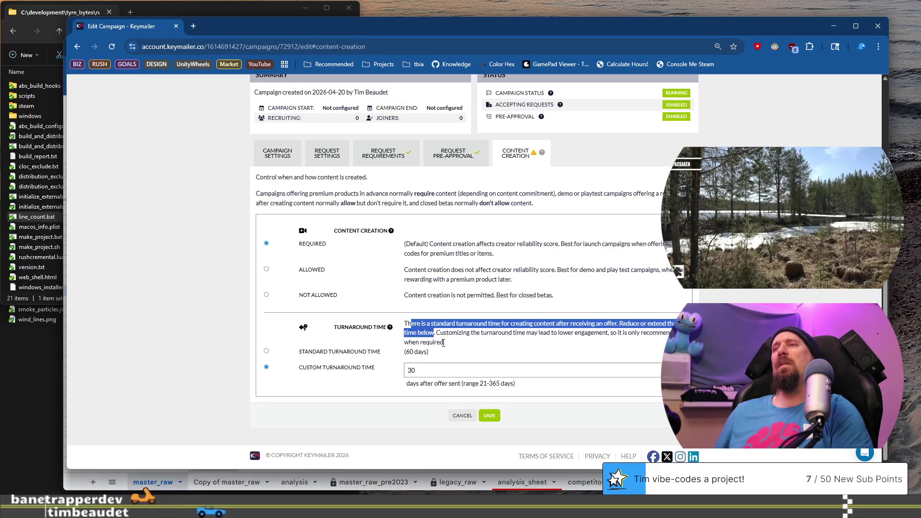
pyautogui.click(444, 343)
pyautogui.moveTo(444, 342); pyautogui.dragTo(436, 333)
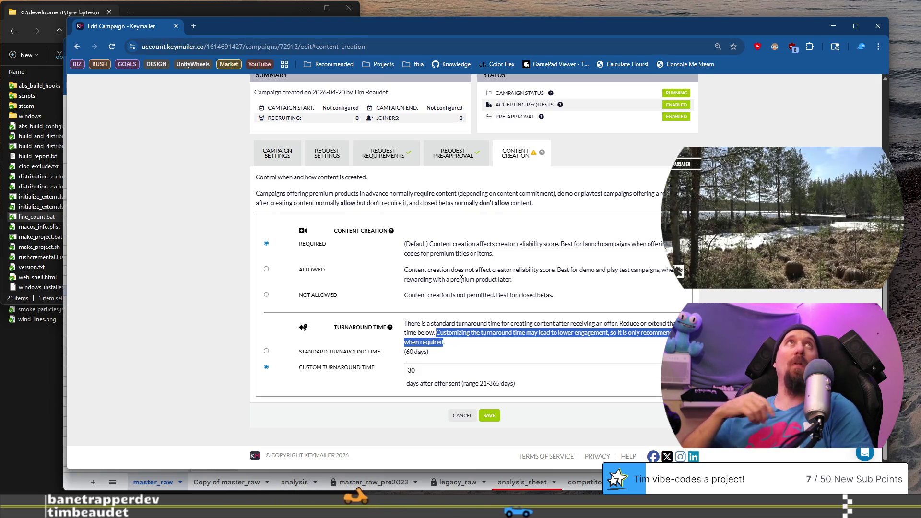
pyautogui.click(355, 355)
pyautogui.click(267, 351)
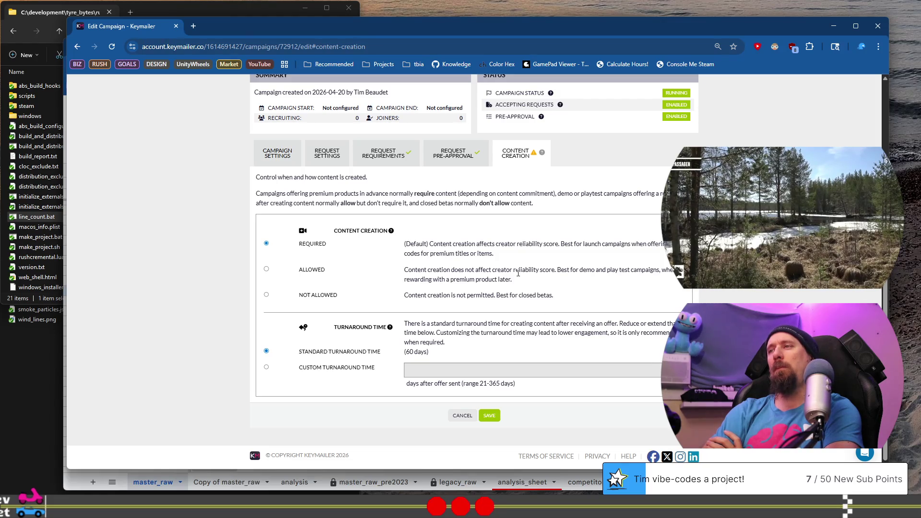
pyautogui.click(489, 416)
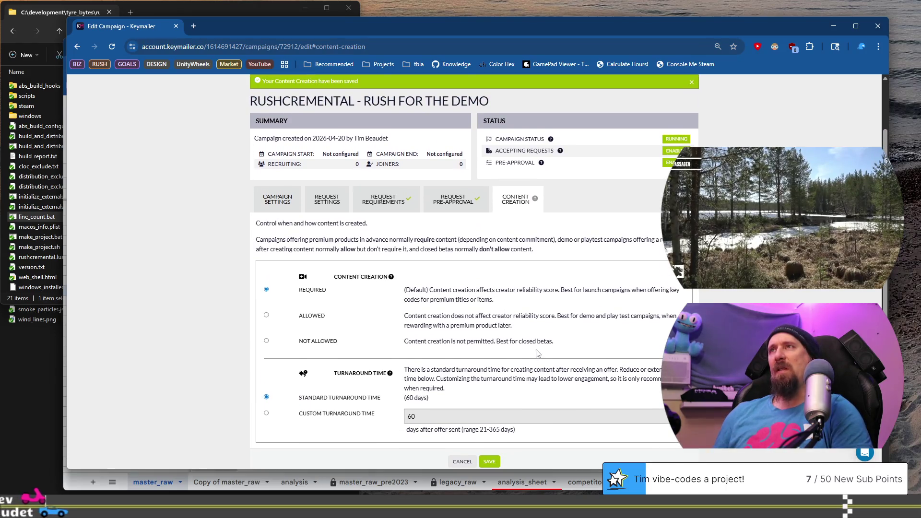
# Step: Go to the Rushcremental Steam Next Fest campaign's requests list
pyautogui.scroll(2, 537, 354)
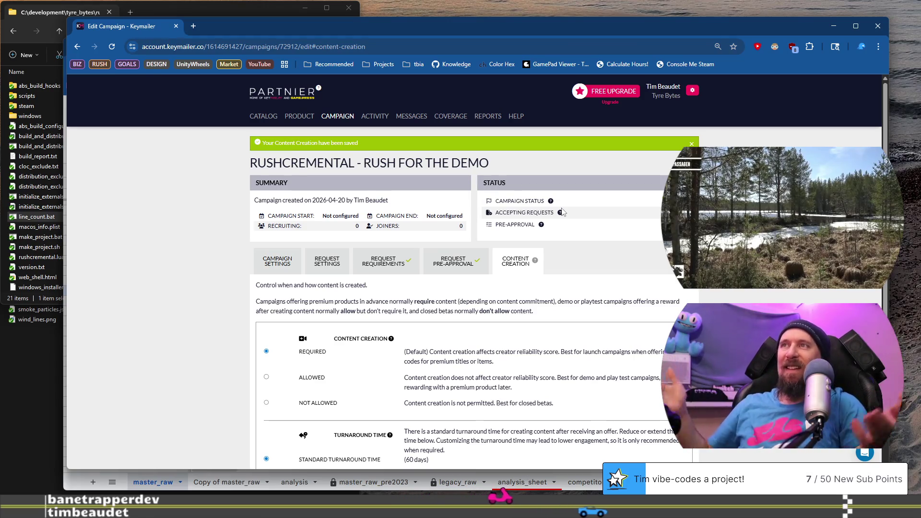
pyautogui.click(410, 118)
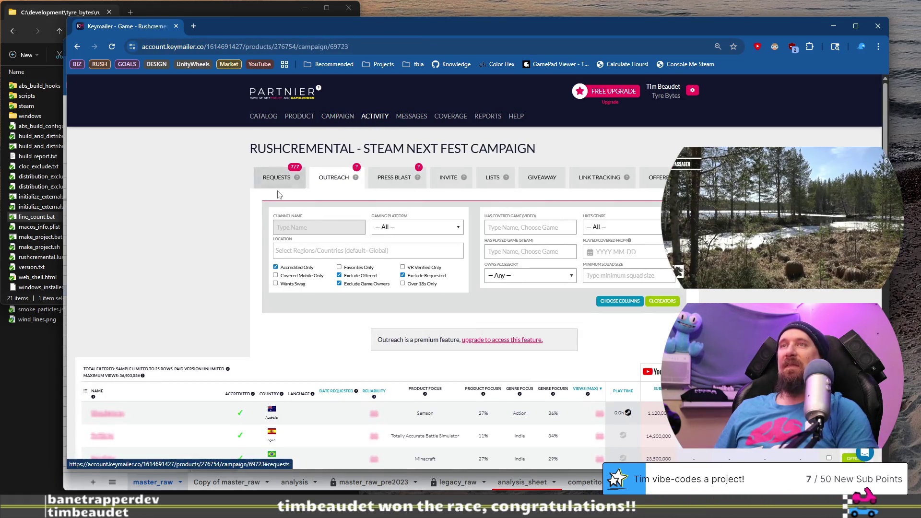
pyautogui.click(277, 182)
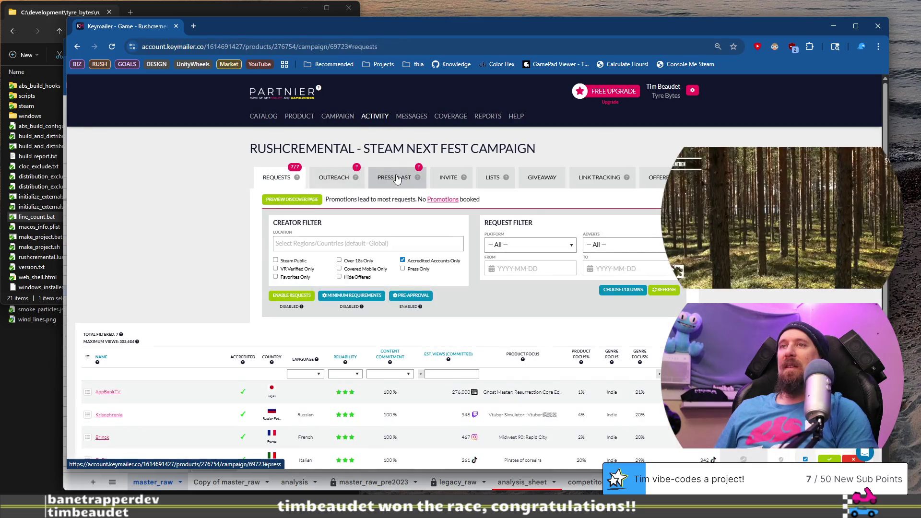
# Step: Look through the Steam Next Fest campaign's Outreach and Press Blast tabs, then return to Requests
pyautogui.click(337, 179)
pyautogui.scroll(-2, 336, 269)
pyautogui.scroll(2, 335, 268)
pyautogui.scroll(-5, 336, 269)
pyautogui.scroll(8, 336, 269)
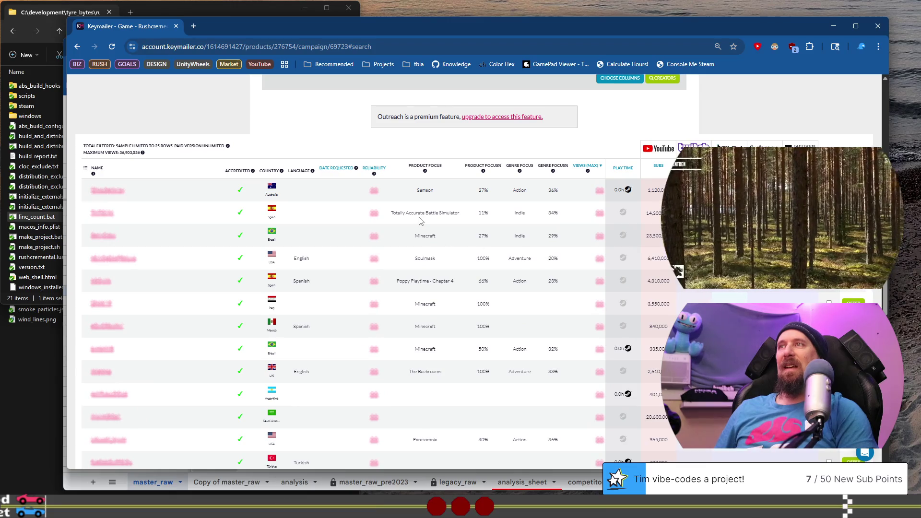
pyautogui.scroll(5, 421, 220)
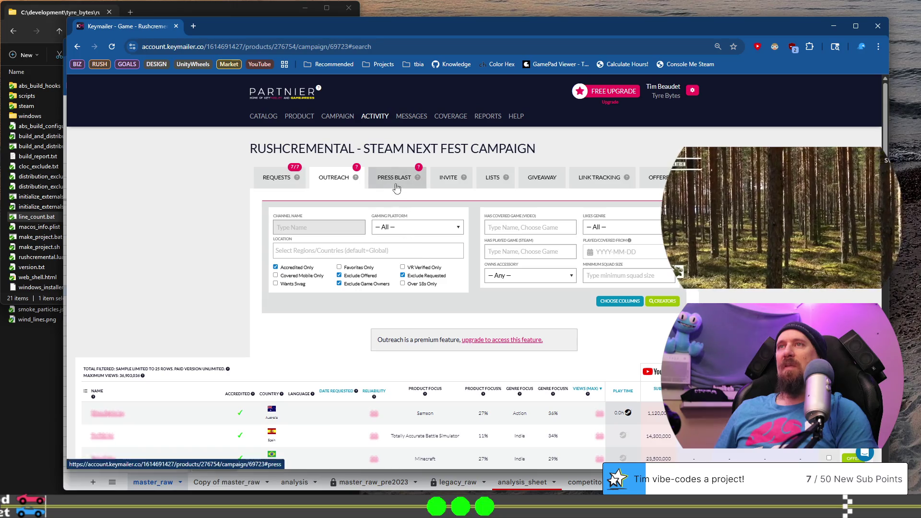
pyautogui.click(395, 178)
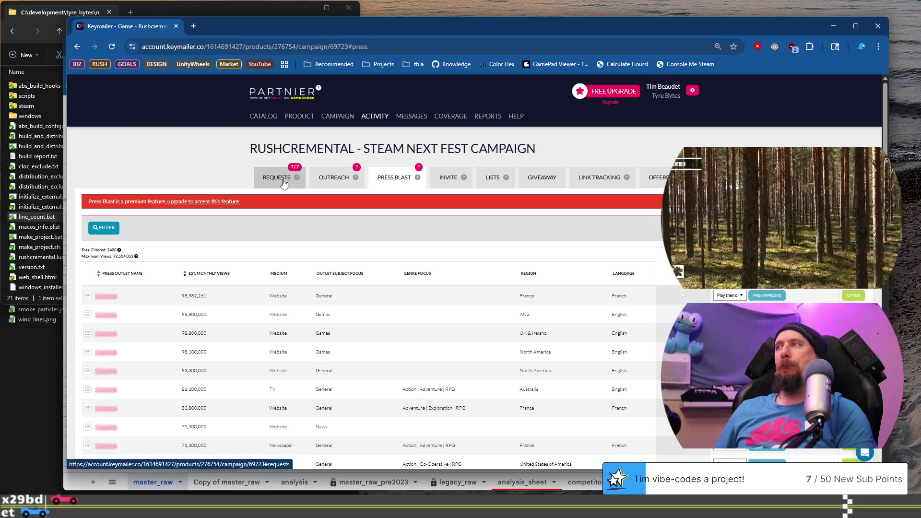
pyautogui.click(284, 183)
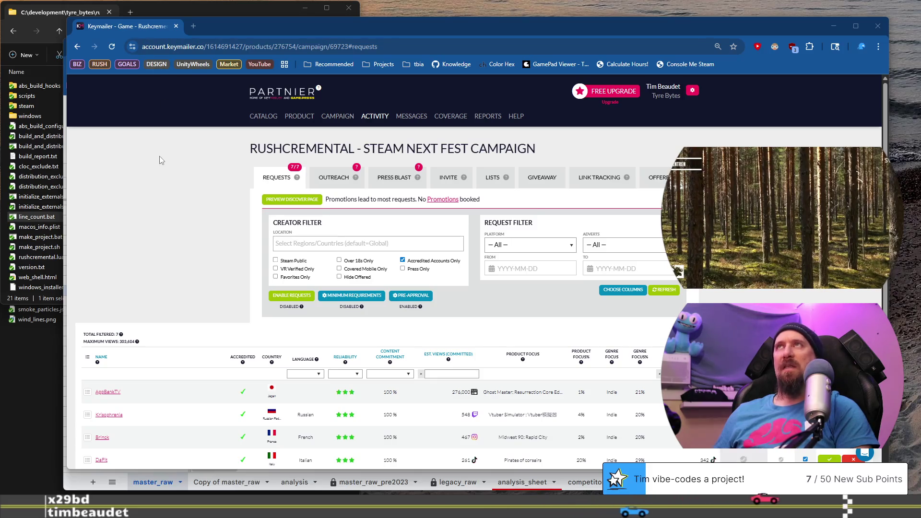
# Step: Scroll through the Steam Next Fest campaign's 7 creator requests
pyautogui.scroll(-4, 480, 269)
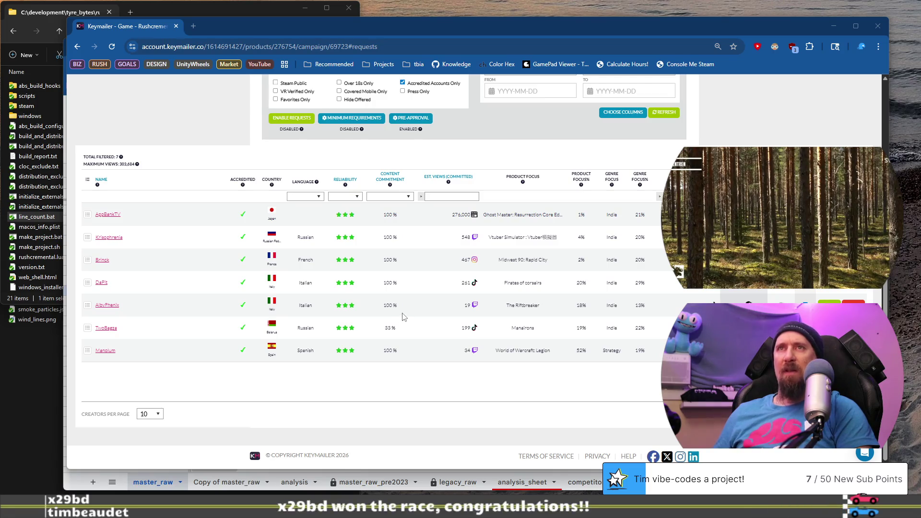
pyautogui.scroll(4, 403, 316)
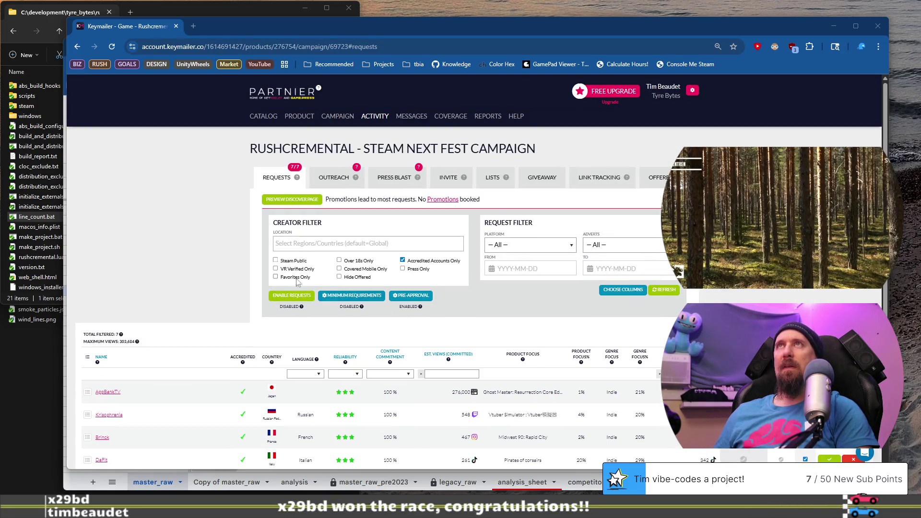
pyautogui.scroll(-2, 201, 235)
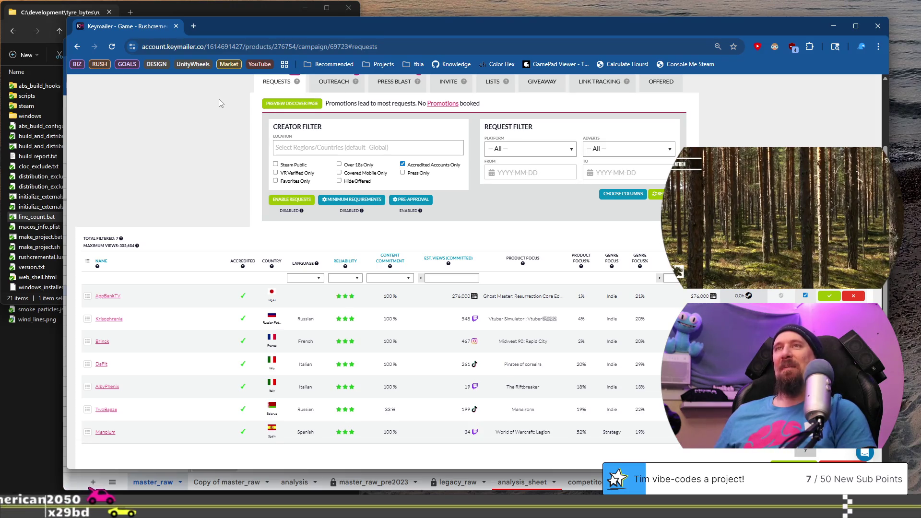
pyautogui.scroll(2, 218, 126)
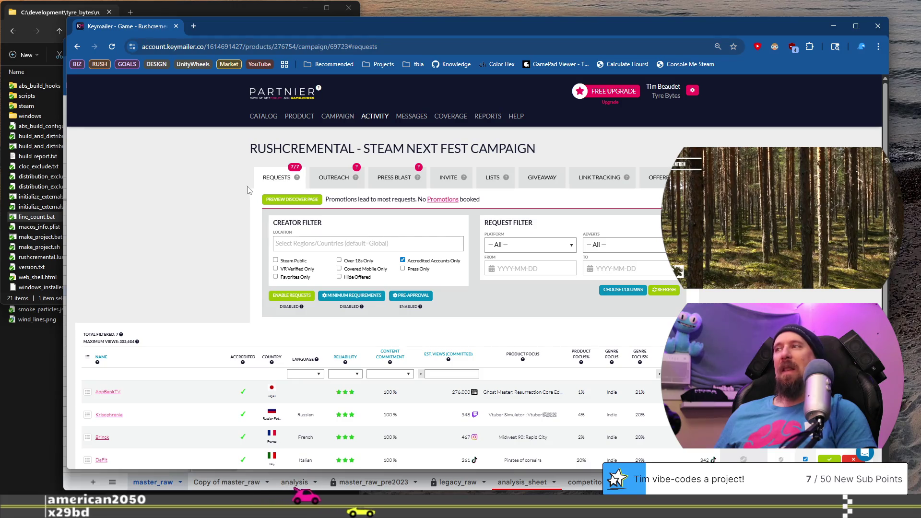
pyautogui.scroll(-3, 248, 190)
pyautogui.scroll(3, 231, 185)
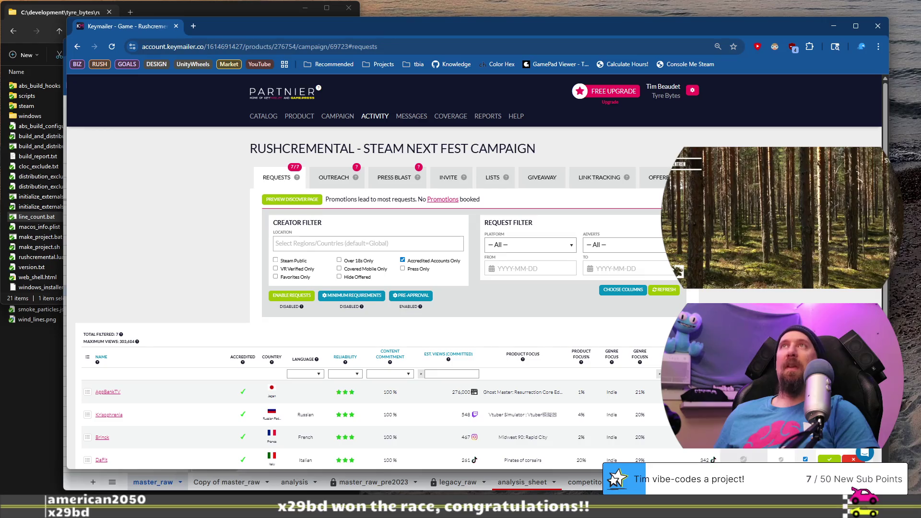
pyautogui.scroll(-4, 475, 269)
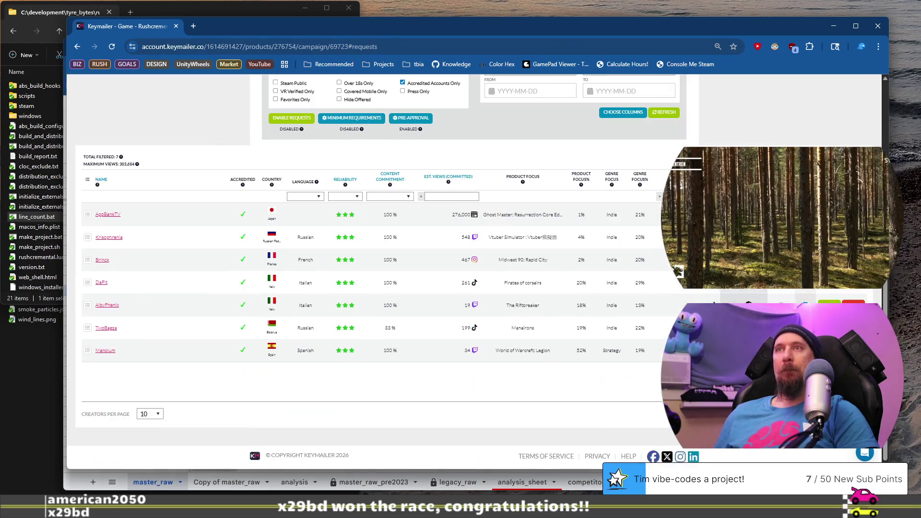
# Step: Check the campaign's coverage (one TikTok video, 265 views), then view the product catalog
pyautogui.scroll(2, 475, 268)
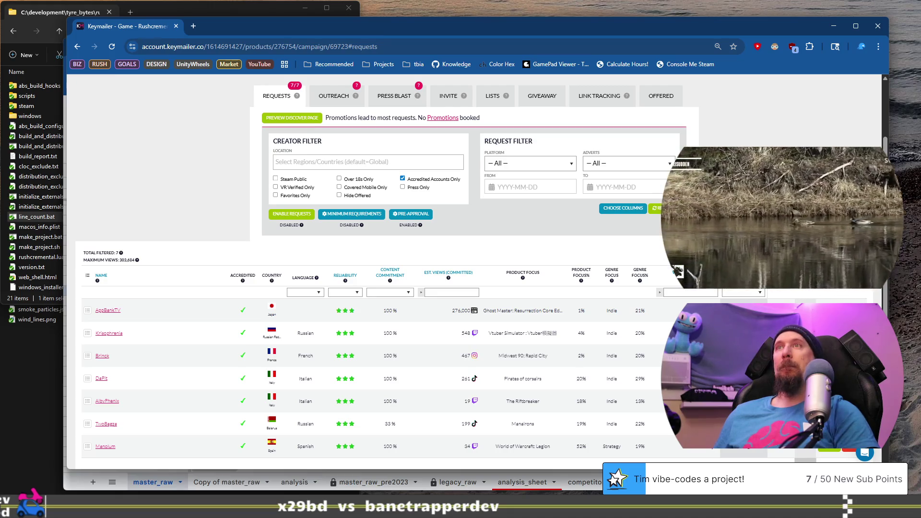
pyautogui.scroll(2, 475, 269)
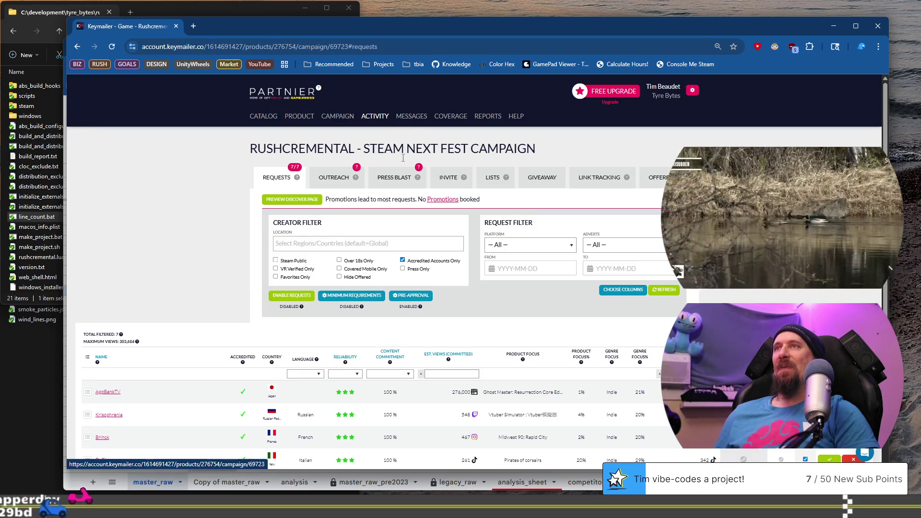
pyautogui.click(446, 120)
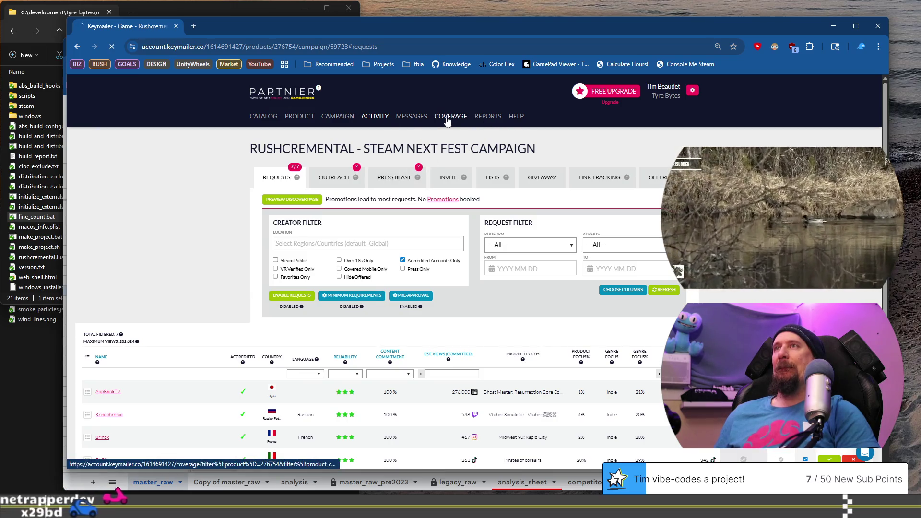
pyautogui.click(262, 120)
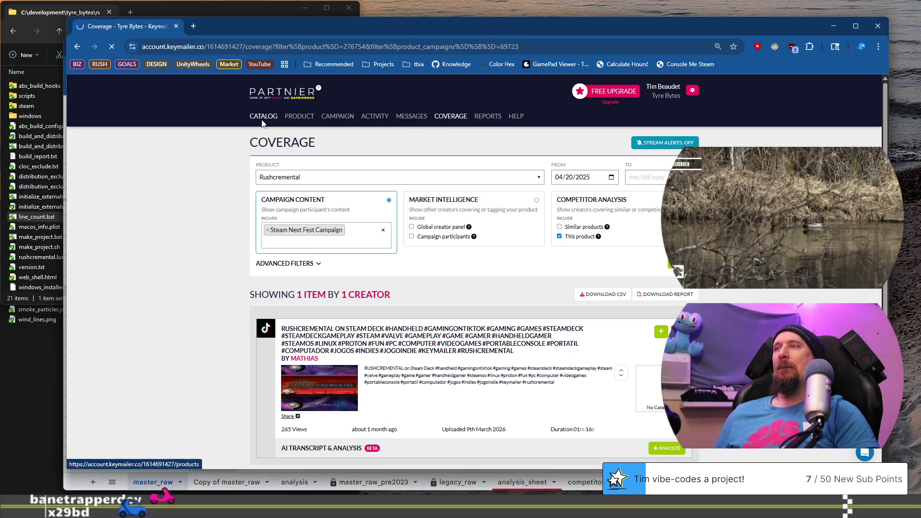
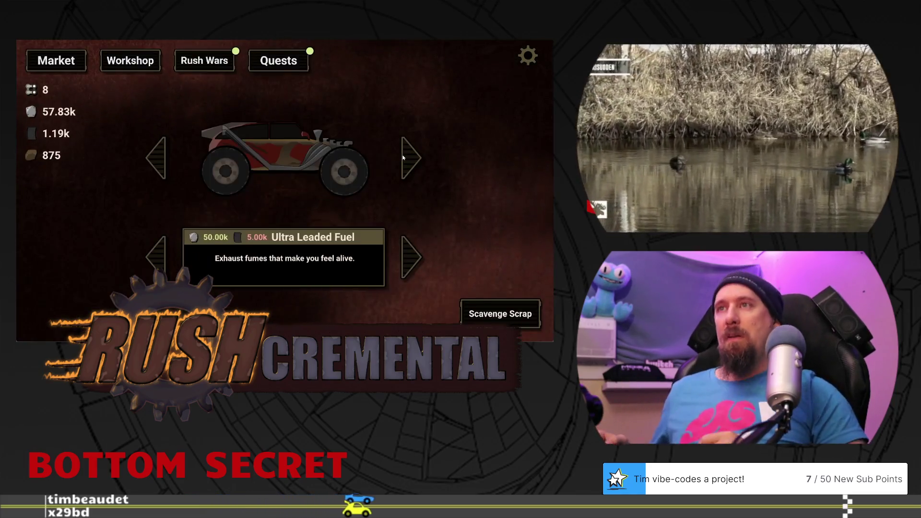
# Step: Start a scrap scavenging run from Quests and dig through the dark field for scrap
pyautogui.click(278, 60)
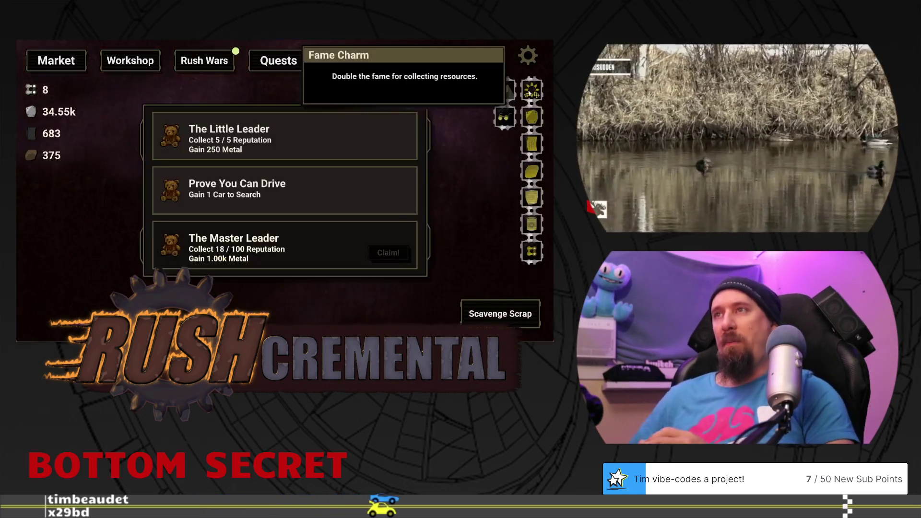
pyautogui.click(500, 313)
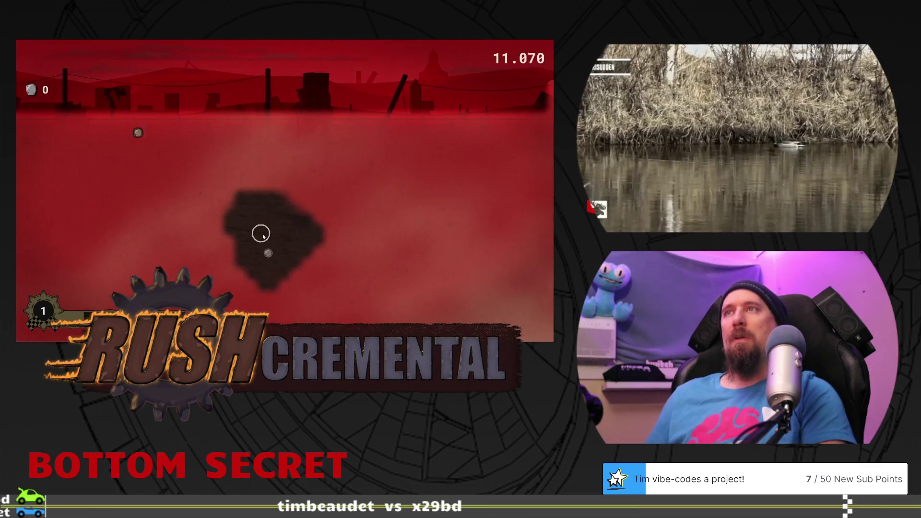
pyautogui.moveTo(336, 300)
pyautogui.mouseDown()
pyautogui.moveTo(381, 195)
pyautogui.moveTo(212, 156)
pyautogui.moveTo(300, 189)
pyautogui.moveTo(243, 215)
pyautogui.mouseUp()
pyautogui.moveTo(266, 255)
pyautogui.mouseDown()
pyautogui.moveTo(354, 249)
pyautogui.moveTo(309, 232)
pyautogui.moveTo(415, 192)
pyautogui.moveTo(386, 246)
pyautogui.moveTo(412, 266)
pyautogui.moveTo(411, 215)
pyautogui.moveTo(394, 229)
pyautogui.mouseUp()
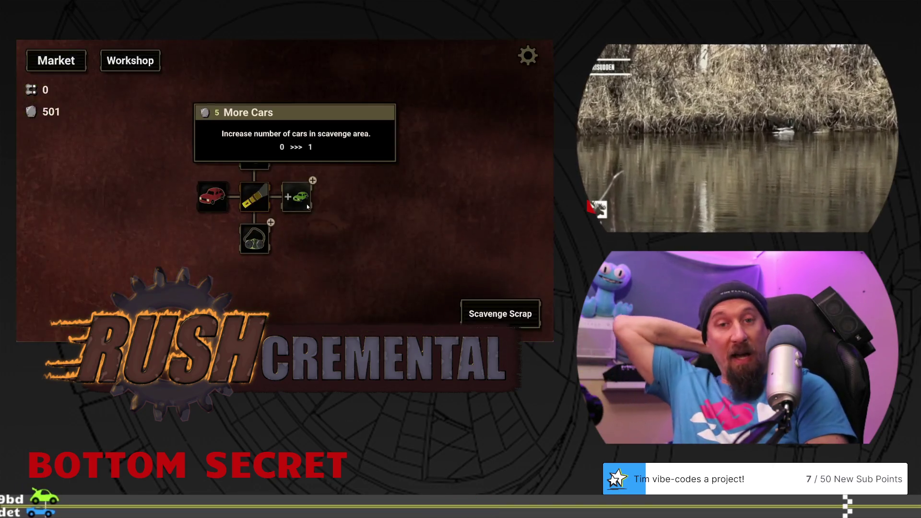
# Step: Buy More Cars, dig new patches to uncover a car, then buy More Cars again
pyautogui.click(307, 206)
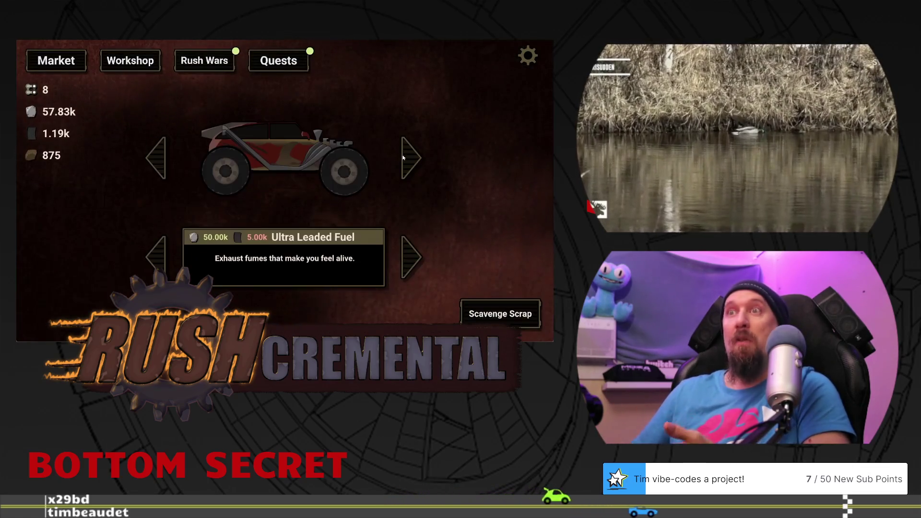
pyautogui.moveTo(530, 93)
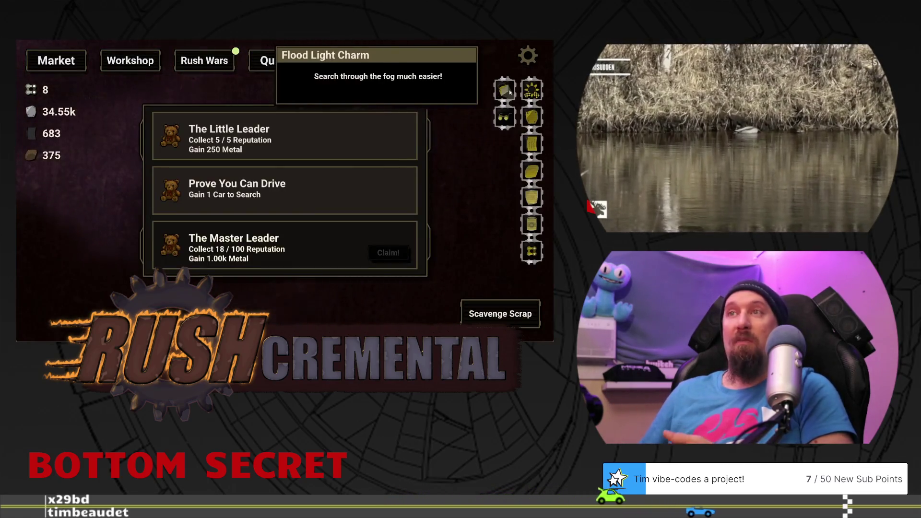
pyautogui.moveTo(531, 183)
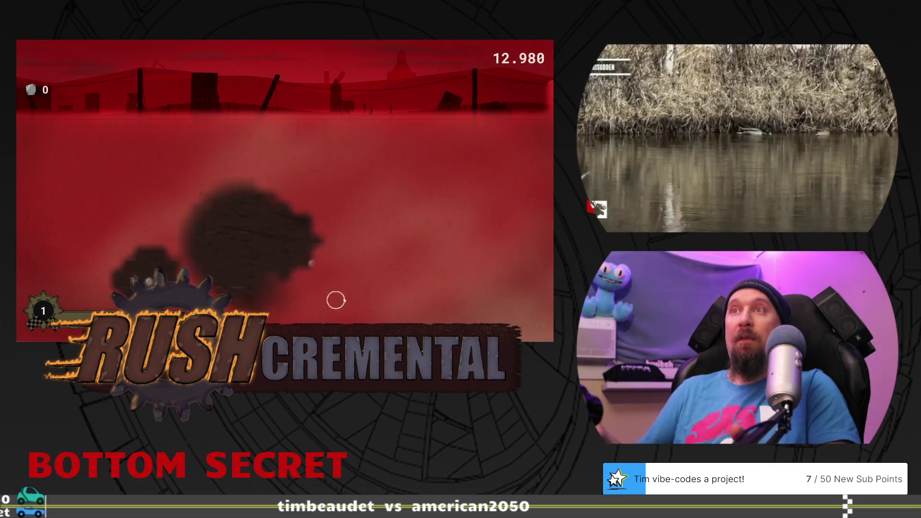
pyautogui.moveTo(387, 199)
pyautogui.mouseDown()
pyautogui.moveTo(217, 154)
pyautogui.moveTo(288, 185)
pyautogui.moveTo(257, 211)
pyautogui.moveTo(241, 209)
pyautogui.moveTo(264, 256)
pyautogui.moveTo(349, 250)
pyautogui.moveTo(288, 240)
pyautogui.moveTo(418, 200)
pyautogui.moveTo(411, 189)
pyautogui.moveTo(384, 236)
pyautogui.moveTo(409, 269)
pyautogui.moveTo(425, 211)
pyautogui.moveTo(391, 232)
pyautogui.mouseUp()
pyautogui.click(296, 196)
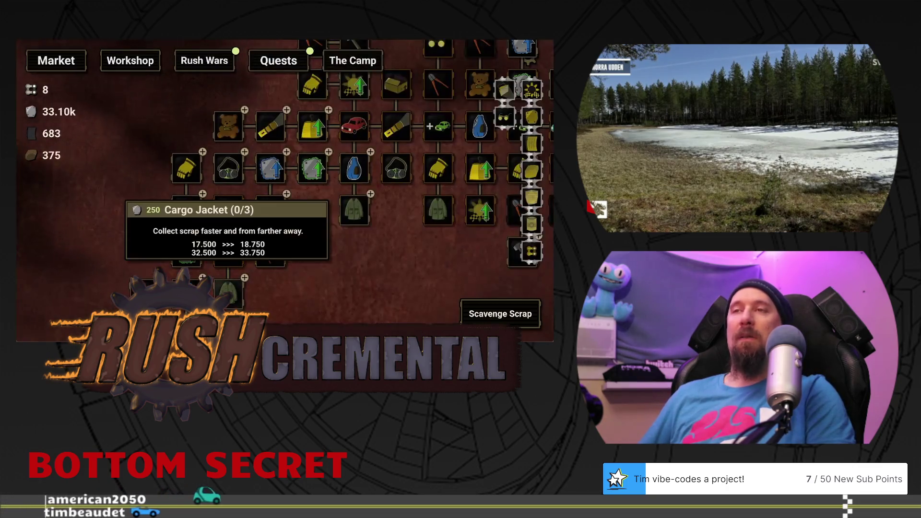
# Step: Buy the Cargo Jacket upgrade, then drive races shifting gears with perfect timing
pyautogui.click(228, 293)
pyautogui.click(500, 313)
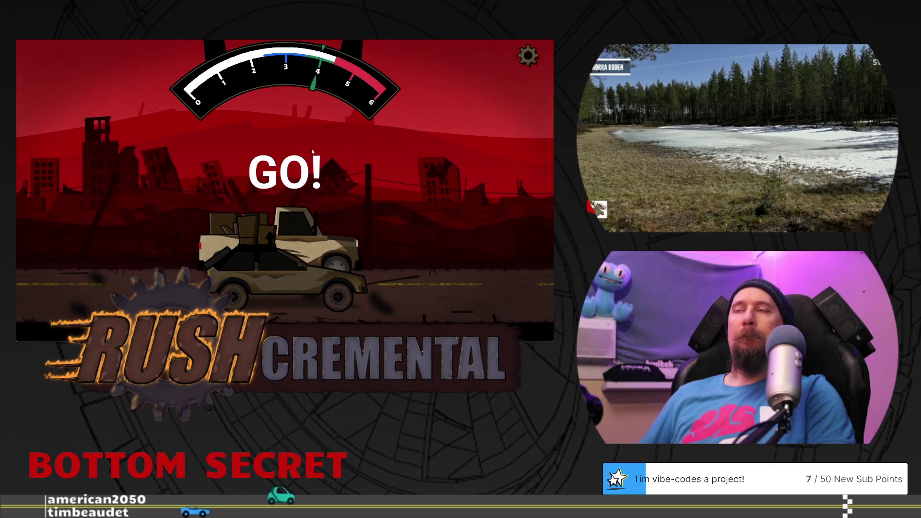
pyautogui.click(312, 152)
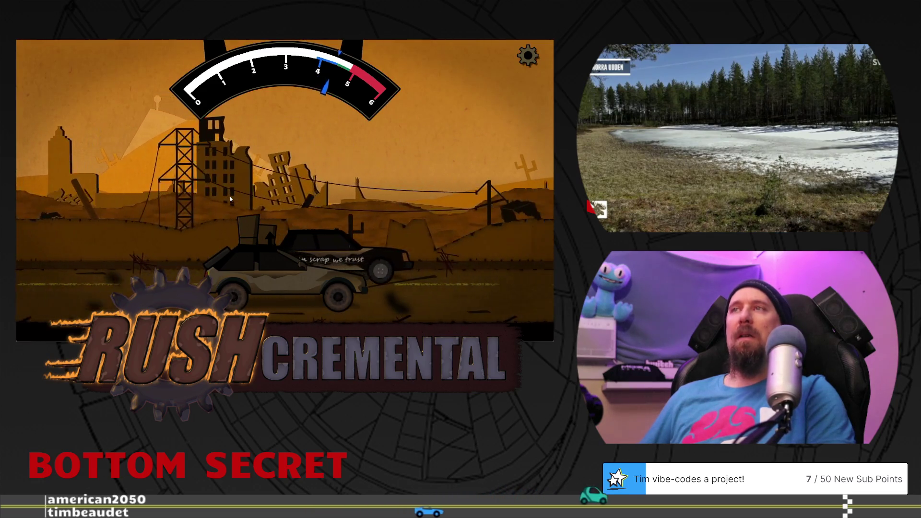
pyautogui.click(229, 189)
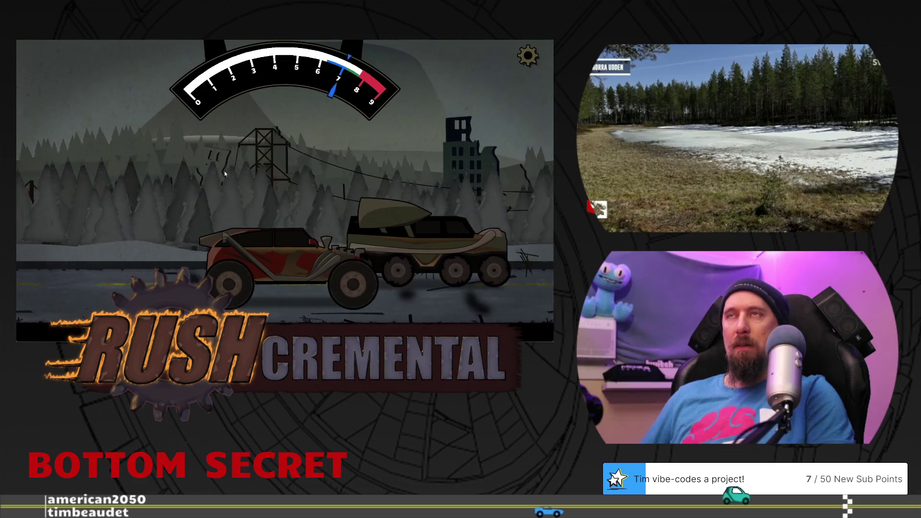
pyautogui.click(225, 174)
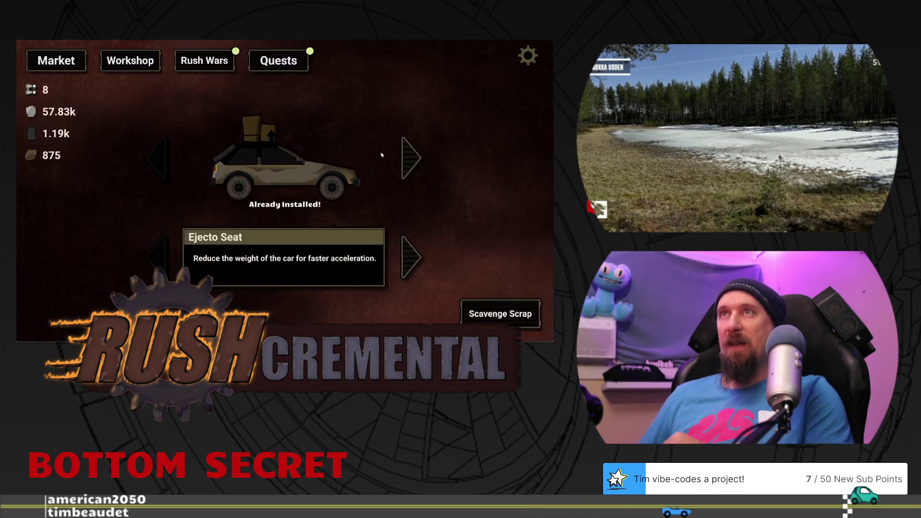
pyautogui.click(278, 61)
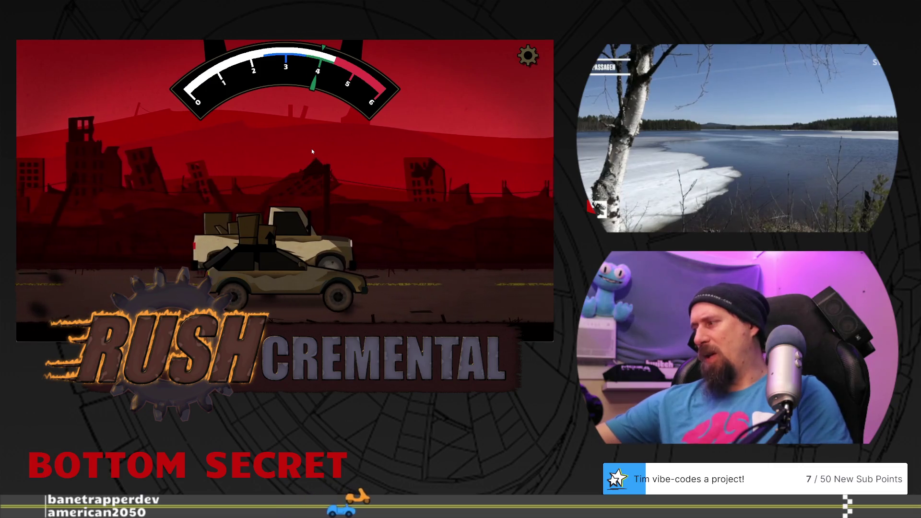
pyautogui.click(312, 152)
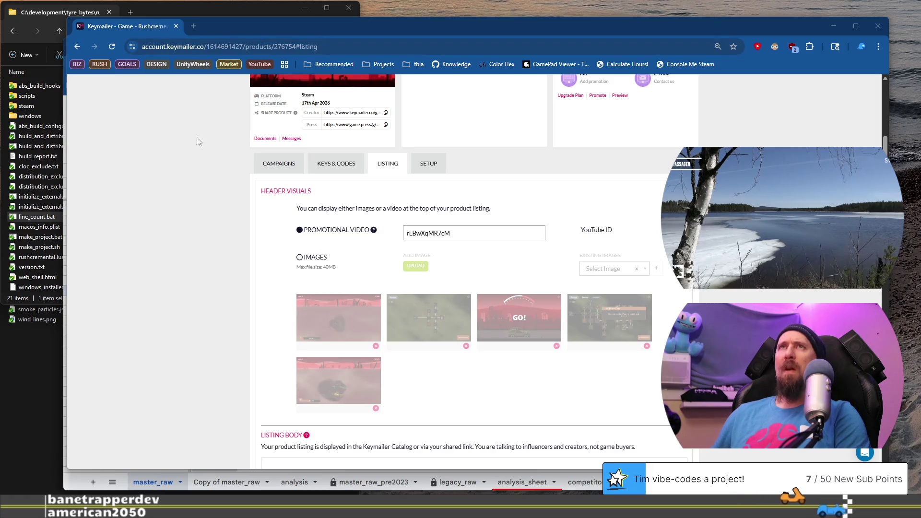
# Step: Load the Eggcelerate Steam store page in a new tab and open the Tyre Bytes publisher page
pyautogui.click(194, 27)
pyautogui.write('store.steampowered.com/app/1535490/Eggcelerate/')
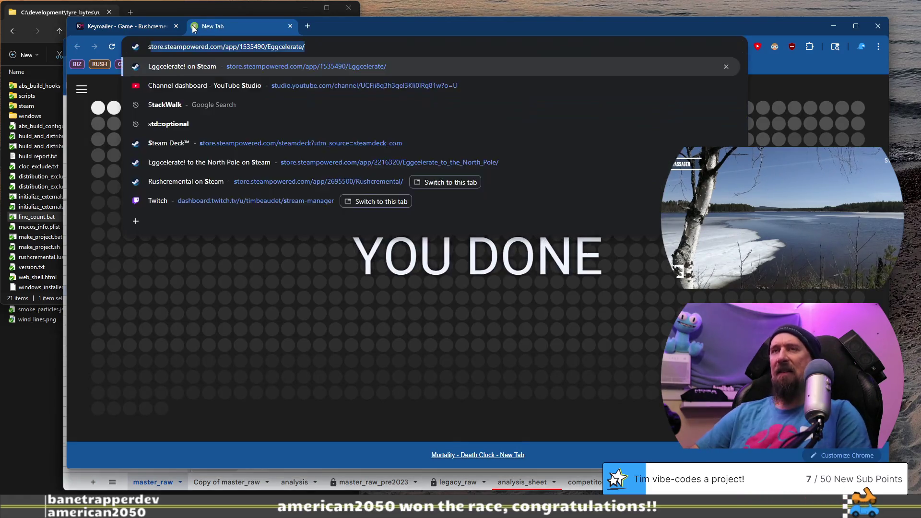
pyautogui.press('Return')
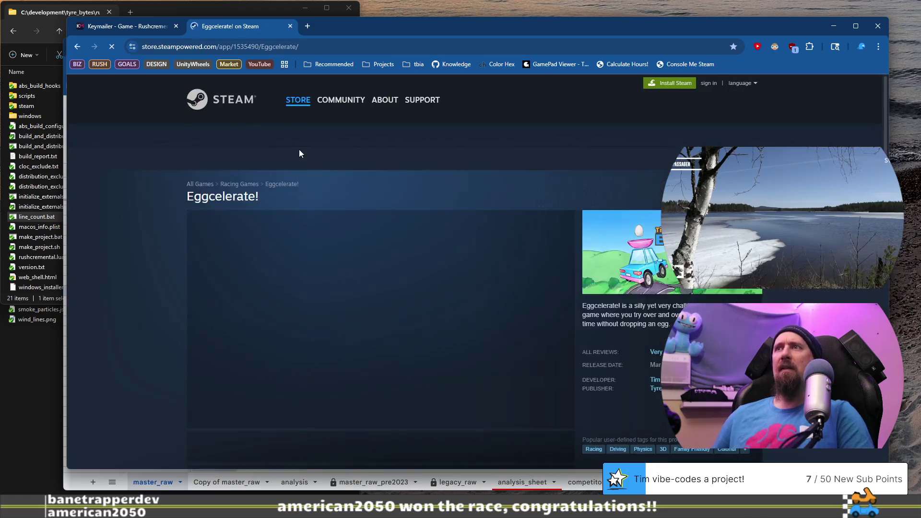
pyautogui.scroll(-10, 252, 235)
pyautogui.scroll(4, 221, 244)
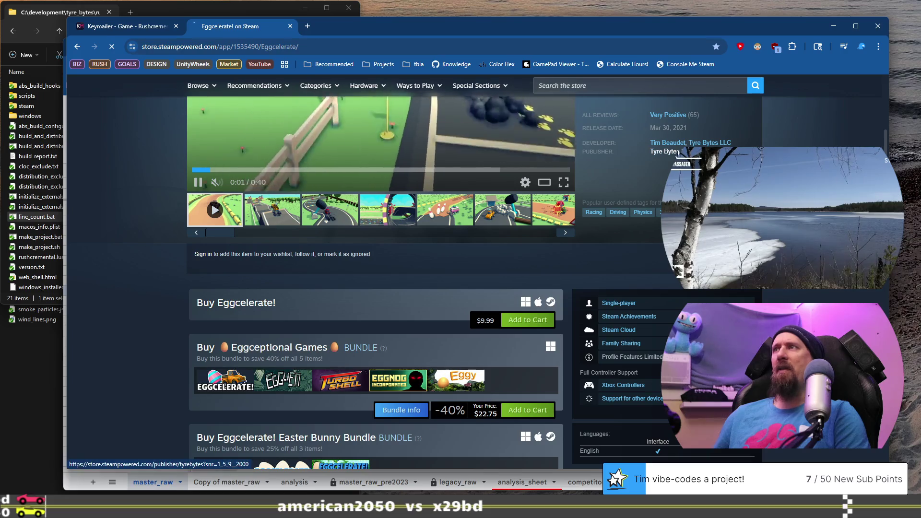
pyautogui.click(664, 152)
pyautogui.scroll(-10, 507, 284)
pyautogui.scroll(-5, 507, 285)
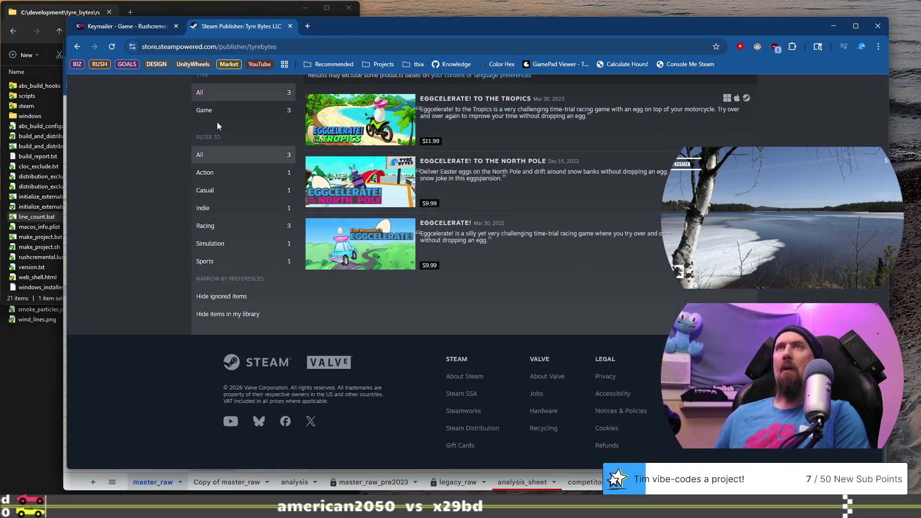
# Step: Glance at the Keymailer listing, then go back to the Eggcelerate! store page
pyautogui.click(118, 29)
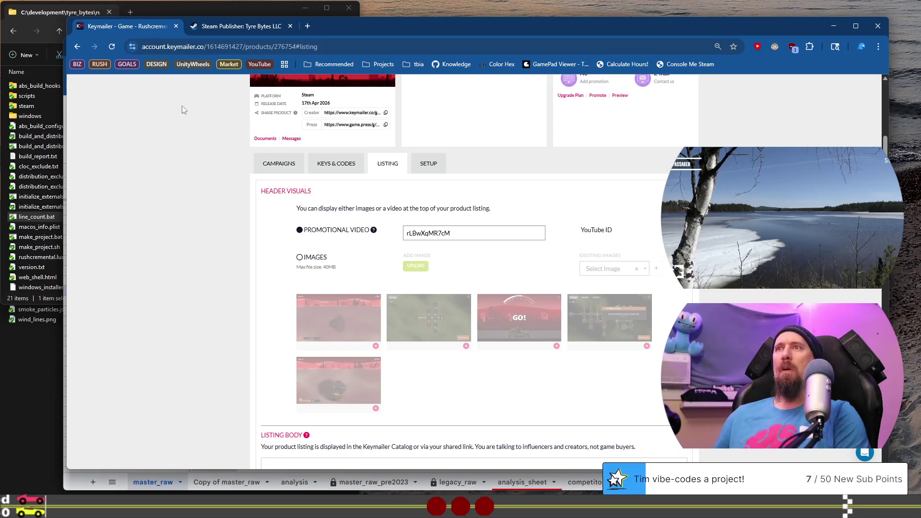
pyautogui.click(250, 26)
pyautogui.scroll(5, 169, 148)
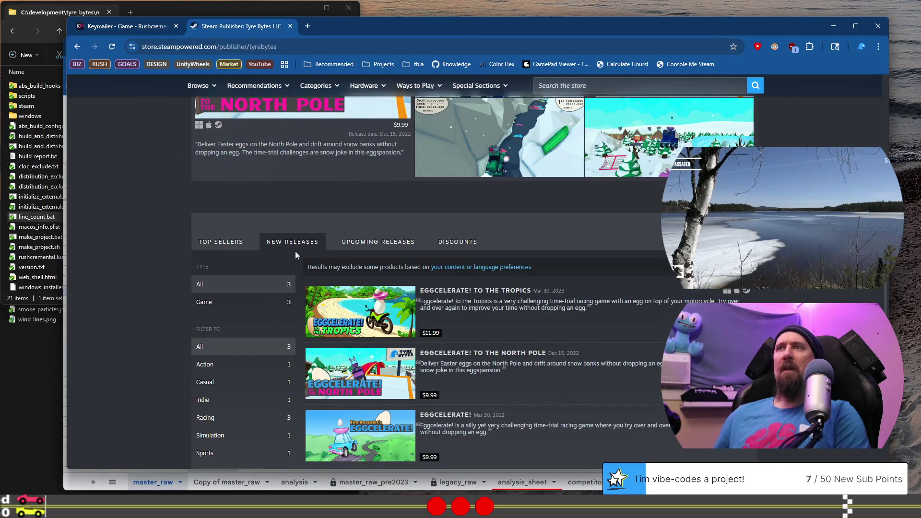
pyautogui.scroll(4, 231, 297)
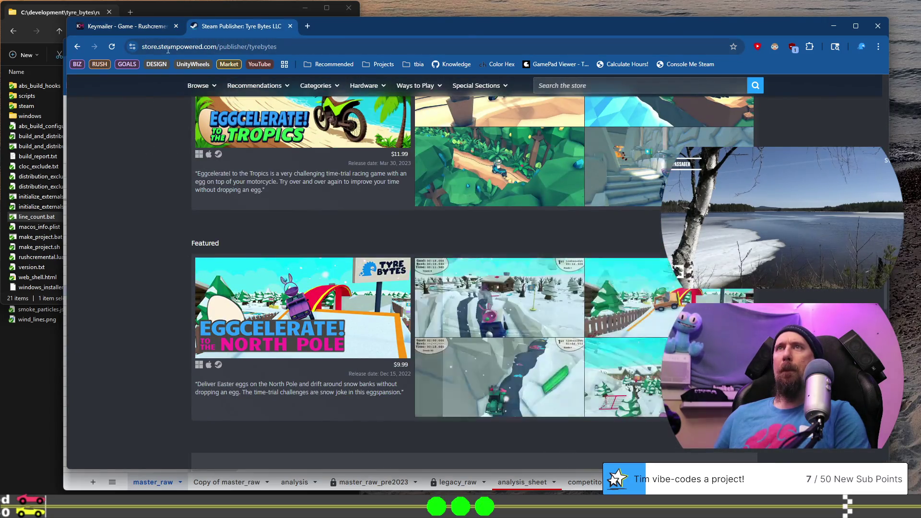
pyautogui.click(77, 47)
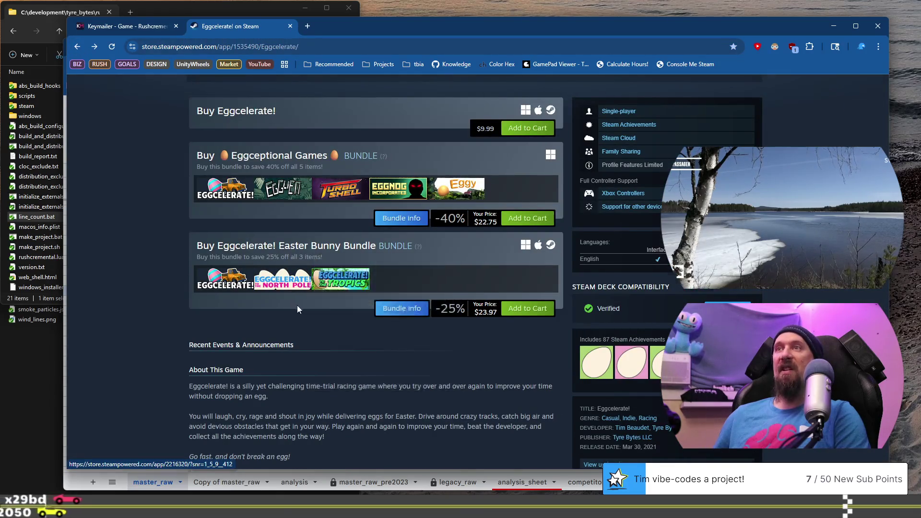
pyautogui.scroll(6, 288, 304)
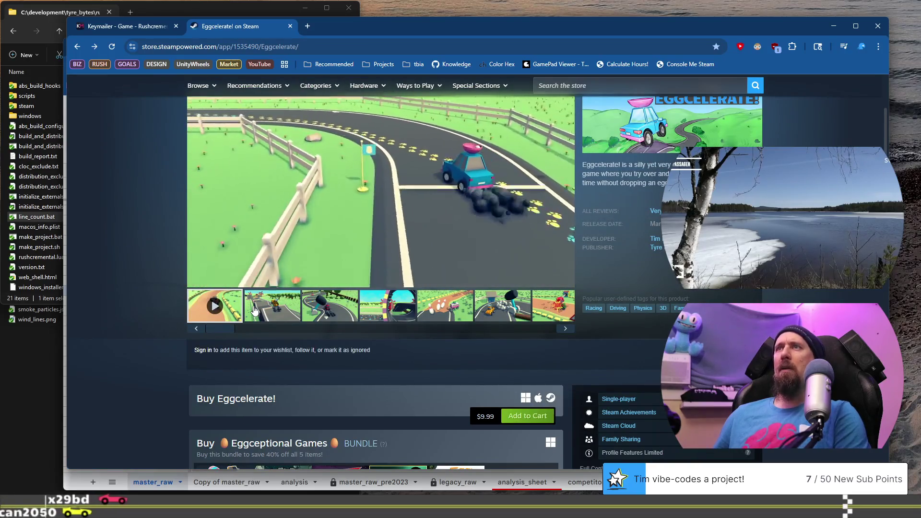
pyautogui.scroll(-3, 254, 309)
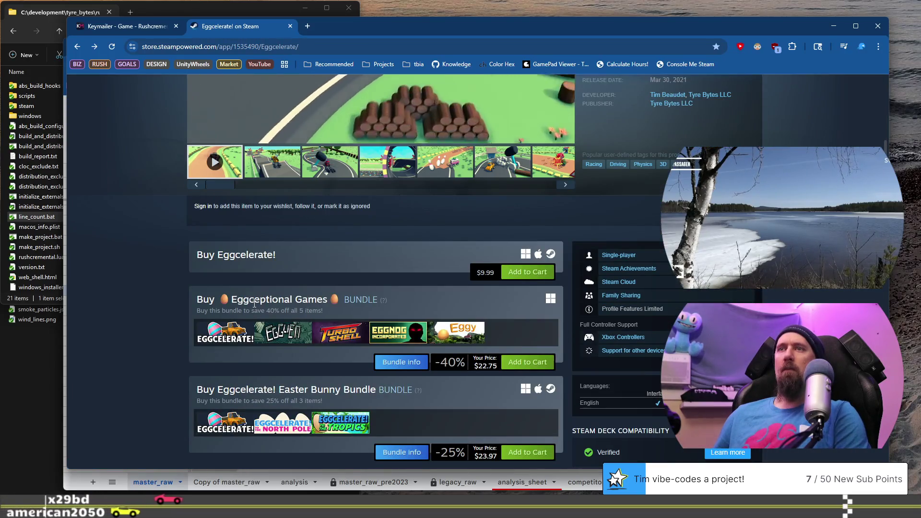
pyautogui.scroll(-2, 424, 298)
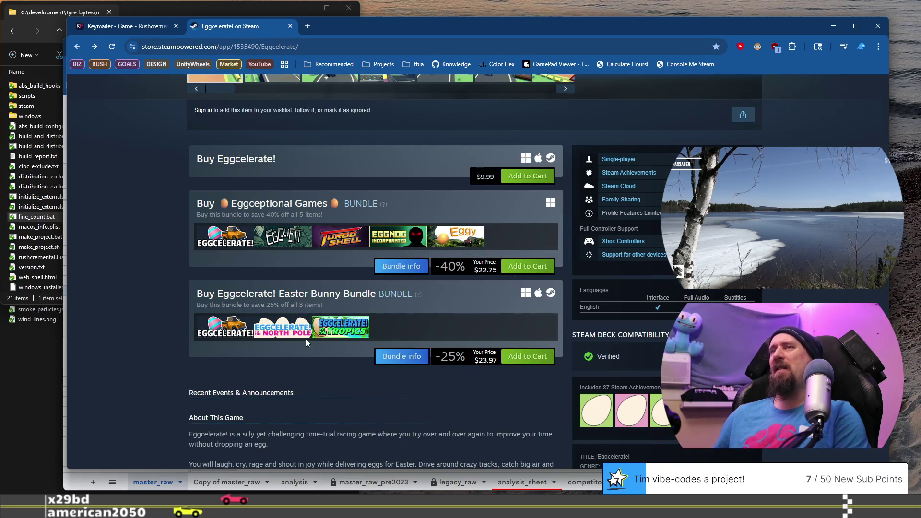
pyautogui.scroll(4, 306, 339)
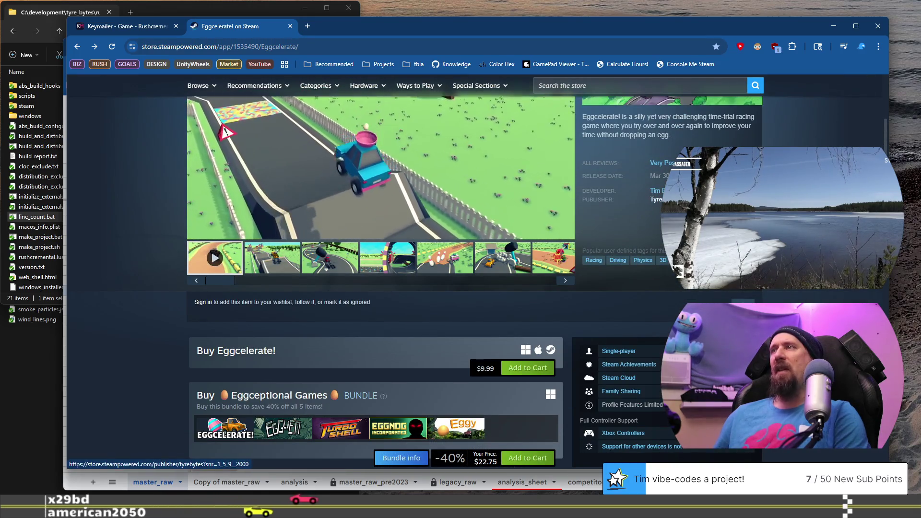
# Step: Reopen the Tyre Bytes publisher page, view its upcoming releases, and return to Keymailer
pyautogui.click(656, 199)
pyautogui.scroll(-10, 401, 301)
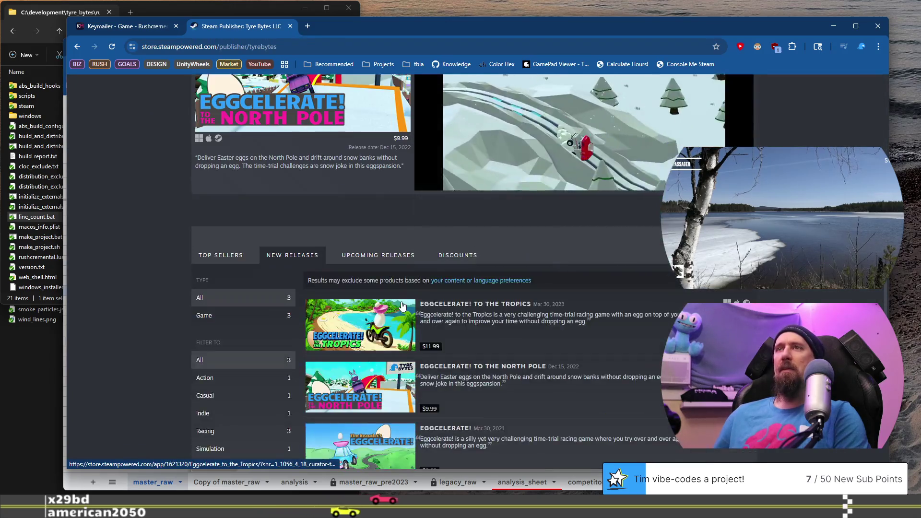
pyautogui.scroll(-4, 401, 301)
pyautogui.scroll(3, 401, 301)
pyautogui.click(341, 208)
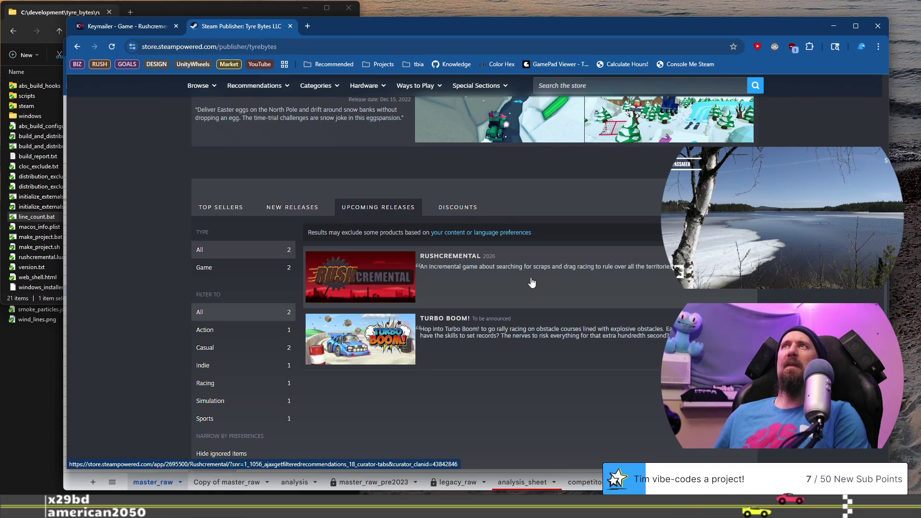
pyautogui.click(122, 30)
pyautogui.moveTo(395, 30)
pyautogui.mouseDown()
pyautogui.moveTo(409, 19)
pyautogui.moveTo(394, 32)
pyautogui.moveTo(415, 29)
pyautogui.mouseUp()
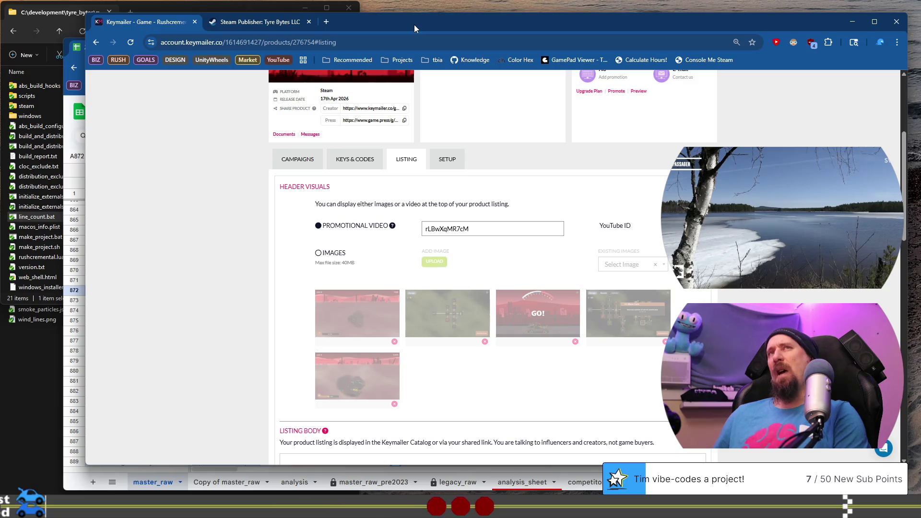
# Step: Reposition the browser window and the Google Sheets window on screen
pyautogui.moveTo(414, 29); pyautogui.dragTo(421, 23)
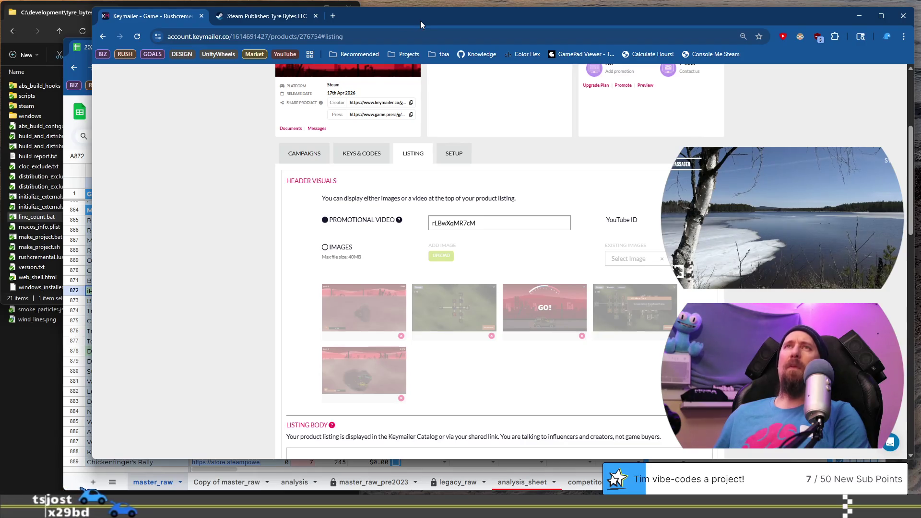
pyautogui.click(81, 48)
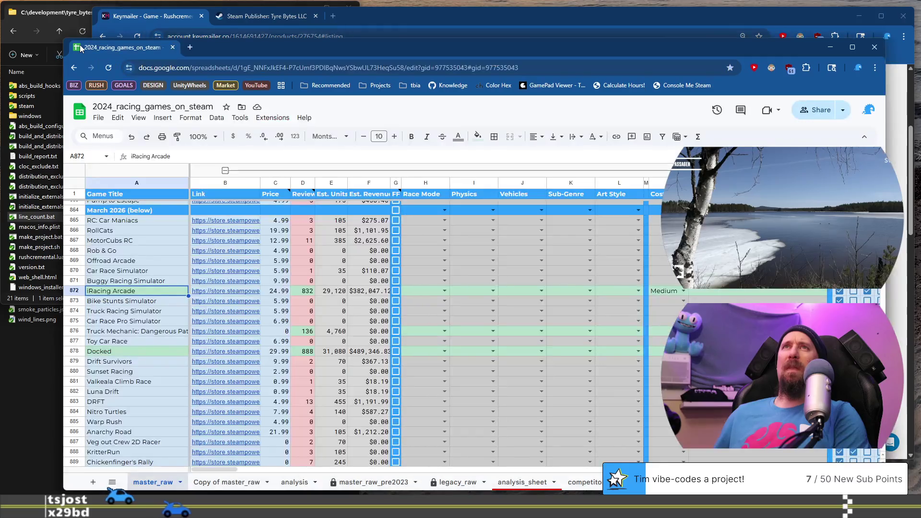
pyautogui.moveTo(271, 44); pyautogui.dragTo(255, 33)
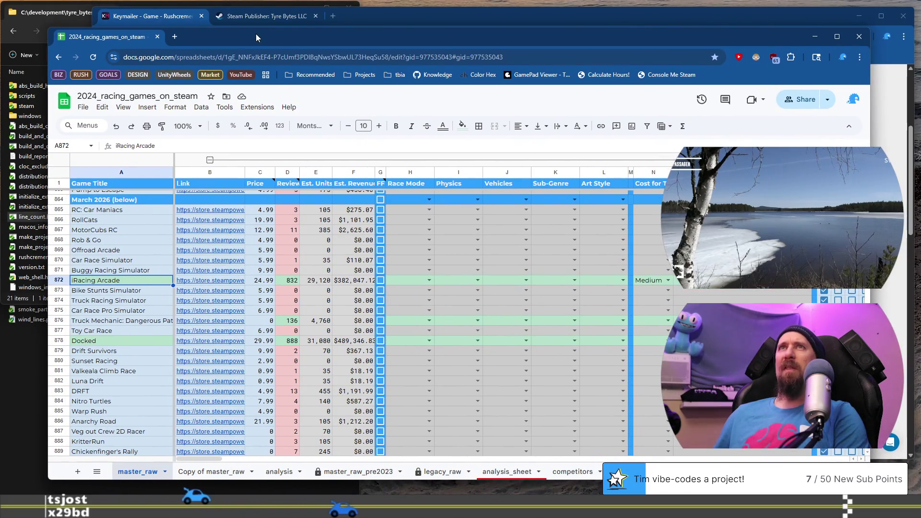
pyautogui.moveTo(256, 34); pyautogui.dragTo(253, 33)
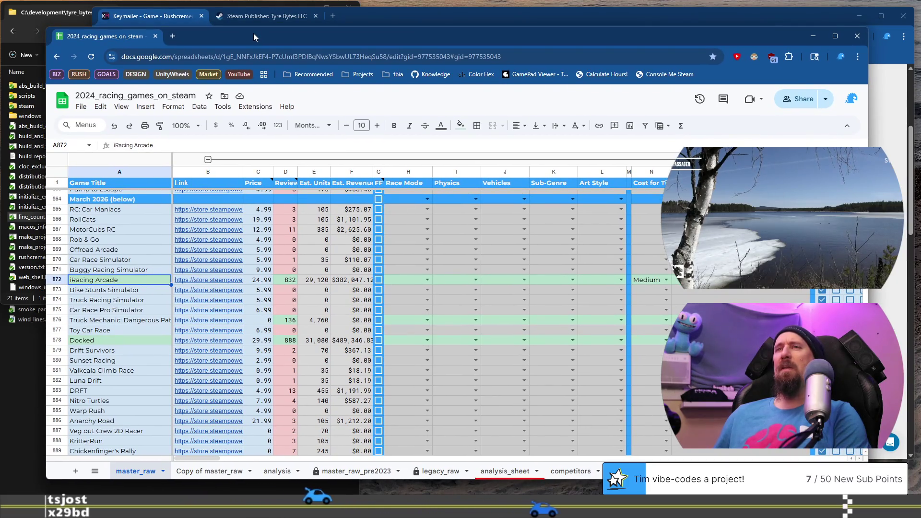
# Step: Bring the browser forward on the Keymailer listing and scroll to its header visuals
pyautogui.click(234, 19)
pyautogui.click(165, 20)
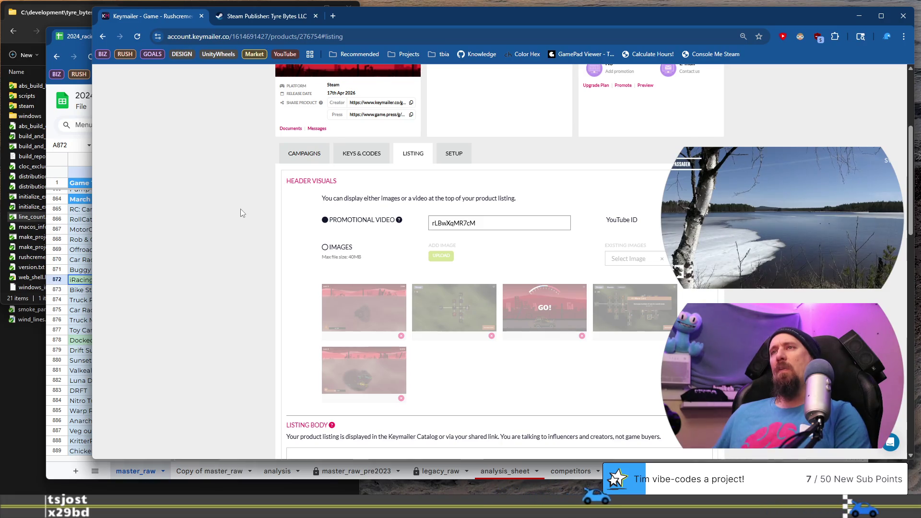
pyautogui.scroll(3, 347, 237)
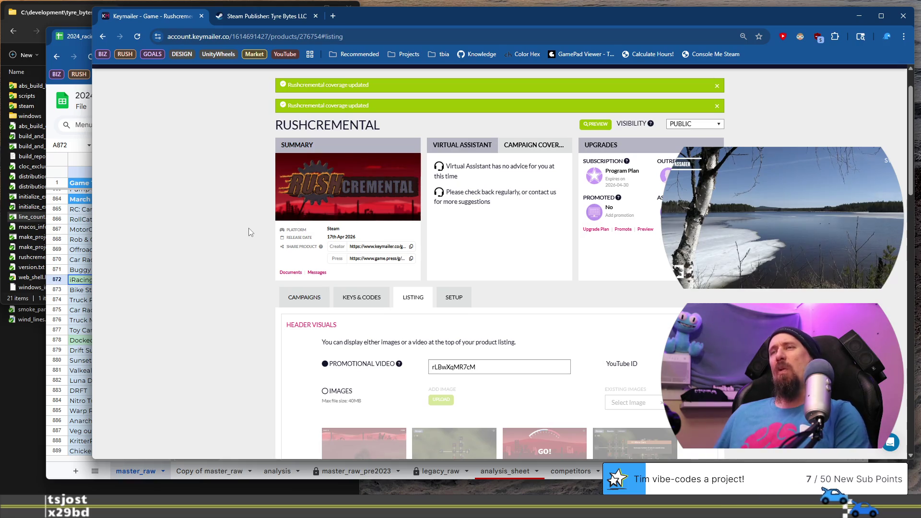
pyautogui.scroll(-3, 249, 228)
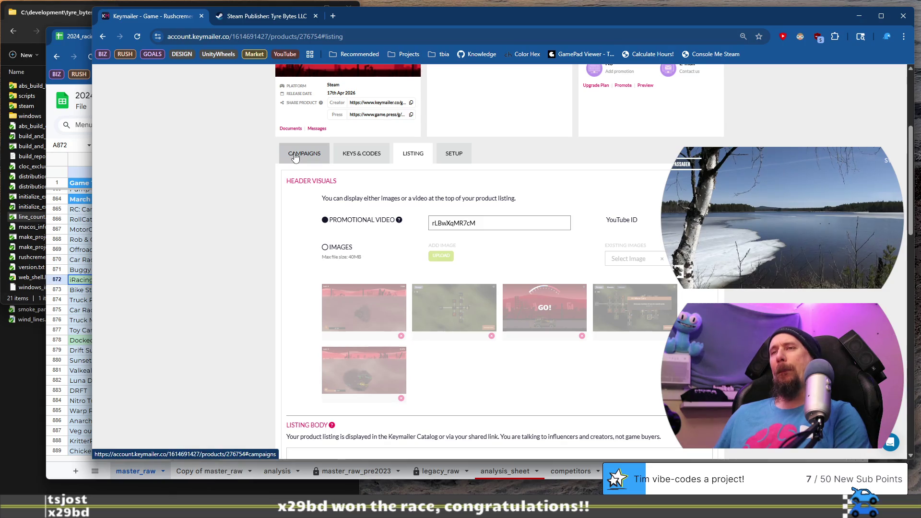
# Step: Go to the YouTube Studio dashboard in a new tab
pyautogui.click(332, 16)
pyautogui.write('tr')
pyautogui.press('BackSpace')
pyautogui.press('BackSpace')
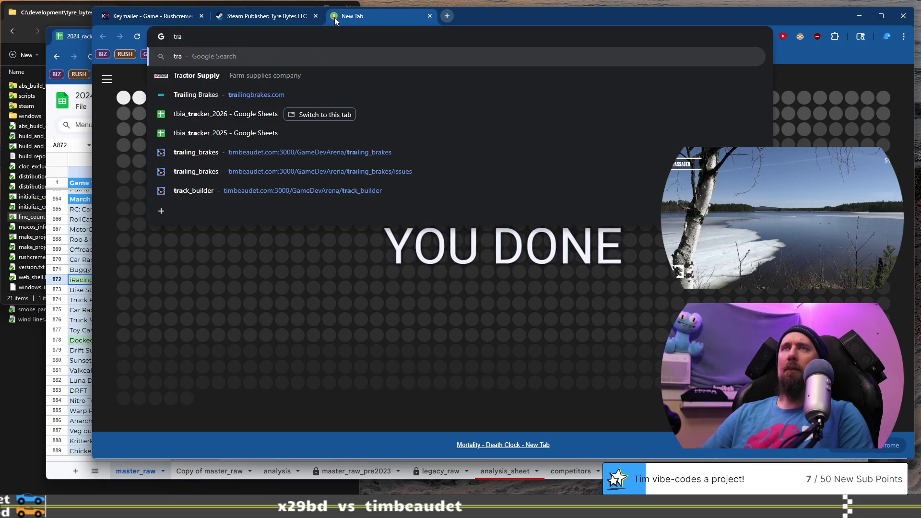
pyautogui.write('you')
pyautogui.press('Return')
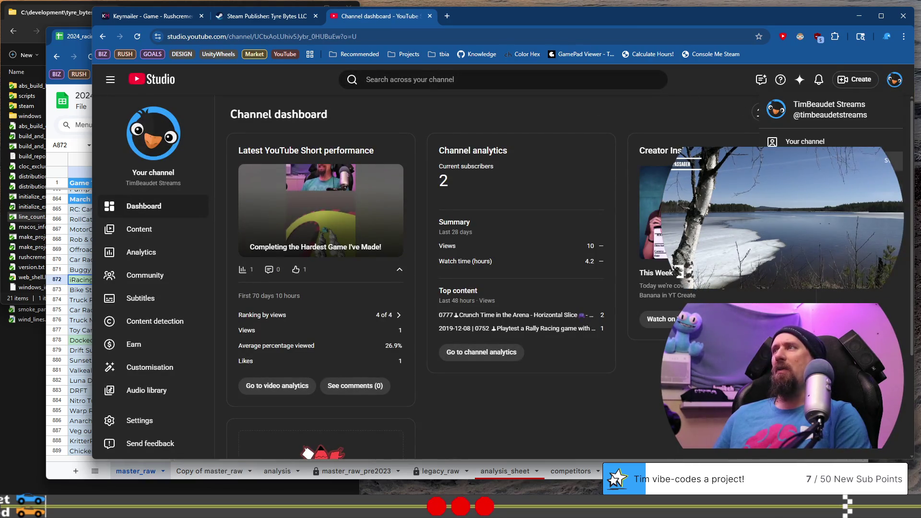
# Step: Switch Studio to the Tyre Bytes channel and open the Next Fest video from Content on YouTube
pyautogui.click(806, 180)
pyautogui.click(824, 144)
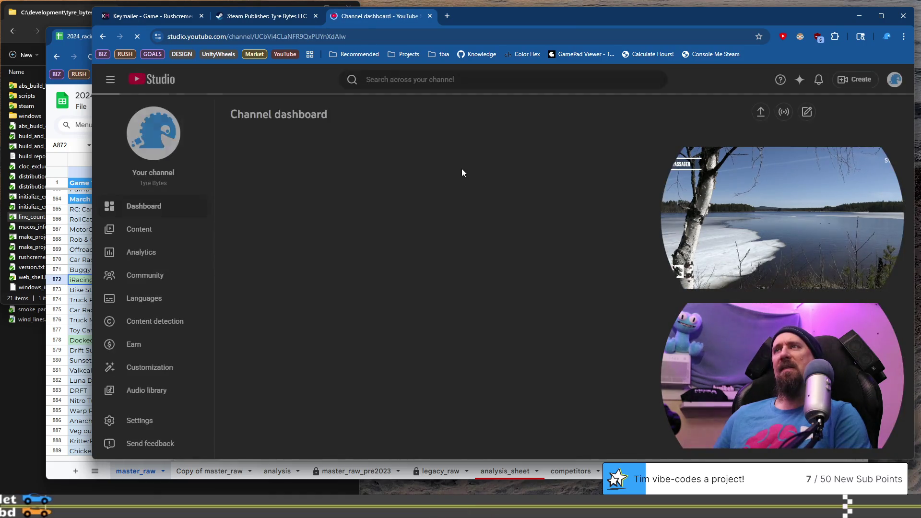
pyautogui.scroll(-1, 354, 170)
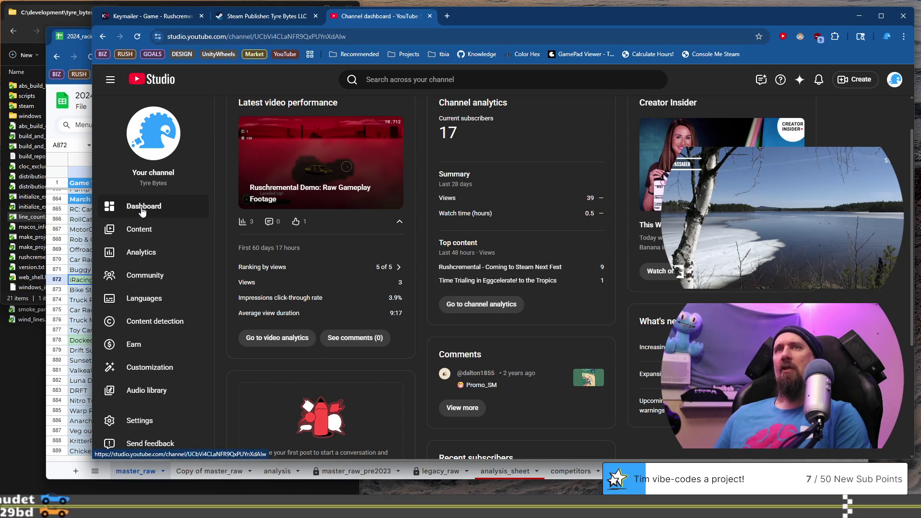
pyautogui.click(150, 223)
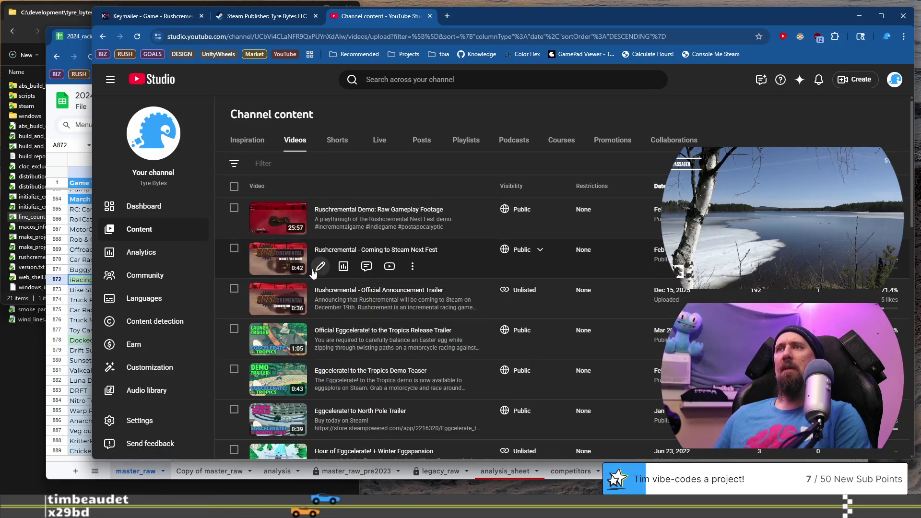
pyautogui.click(390, 266)
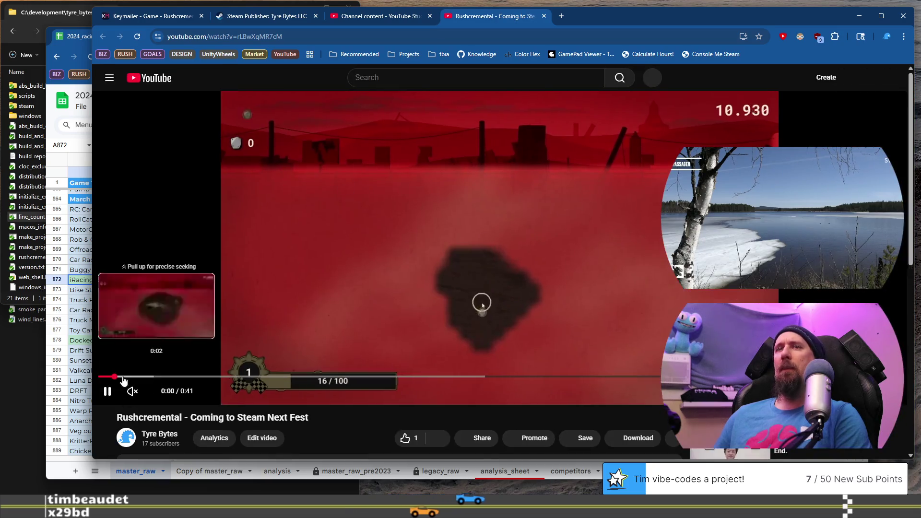
# Step: Unmute the Rushcremental Next Fest trailer and watch it through to the end
pyautogui.click(132, 391)
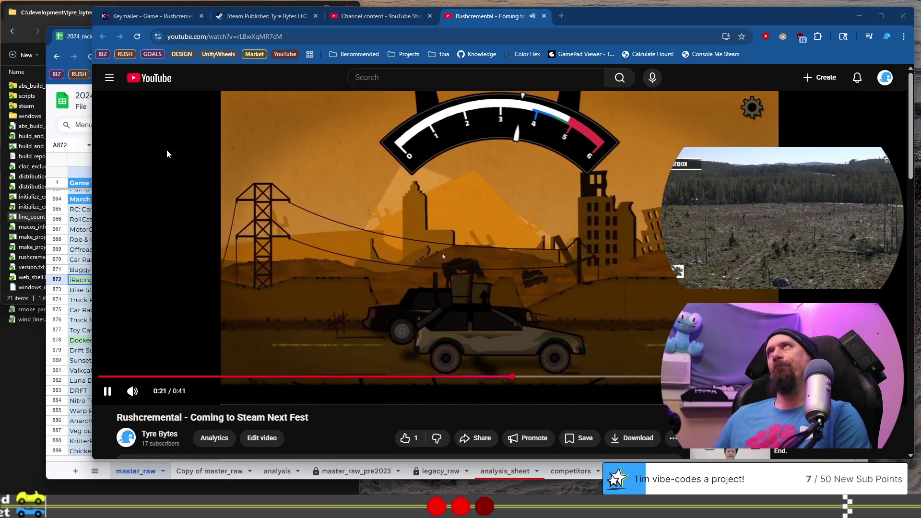
pyautogui.moveTo(700, 21)
pyautogui.mouseDown()
pyautogui.moveTo(630, 18)
pyautogui.moveTo(592, 30)
pyautogui.mouseUp()
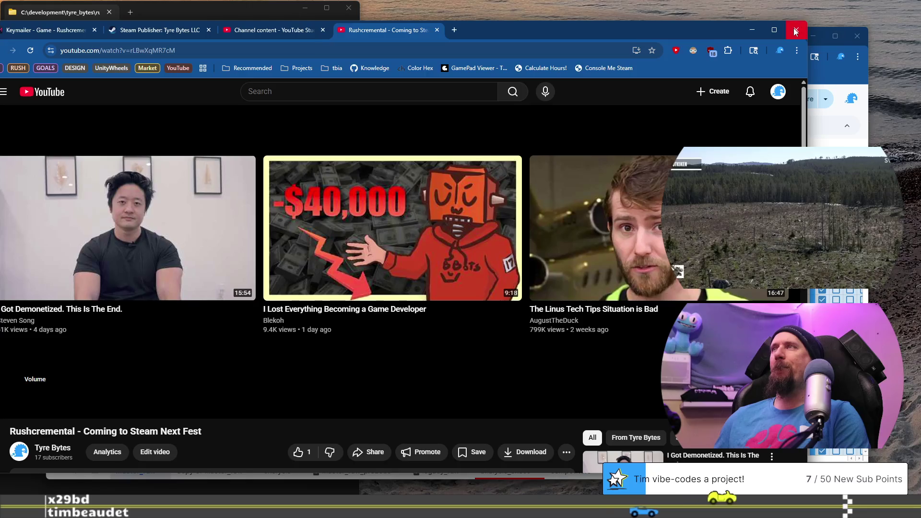
pyautogui.moveTo(542, 31); pyautogui.dragTo(657, 30)
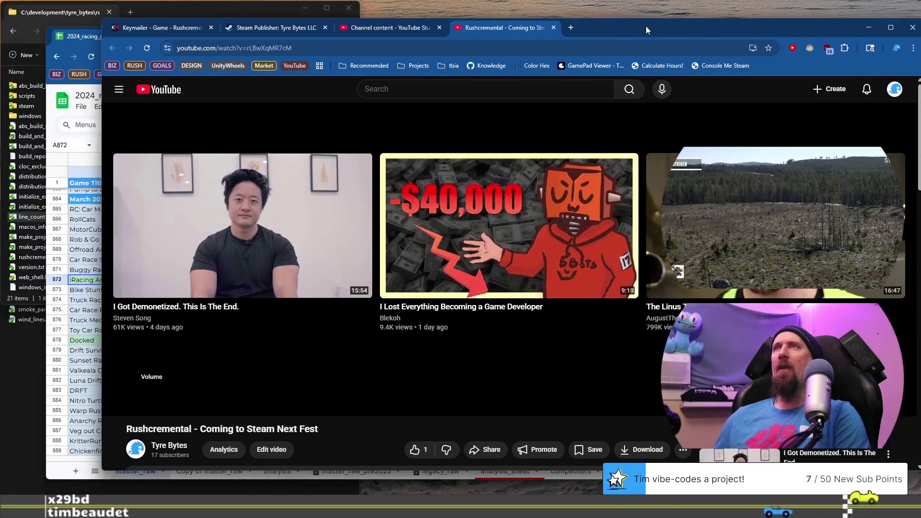
# Step: Close the YouTube trailer tab and return to the Keymailer Rushcremental listing
pyautogui.click(552, 27)
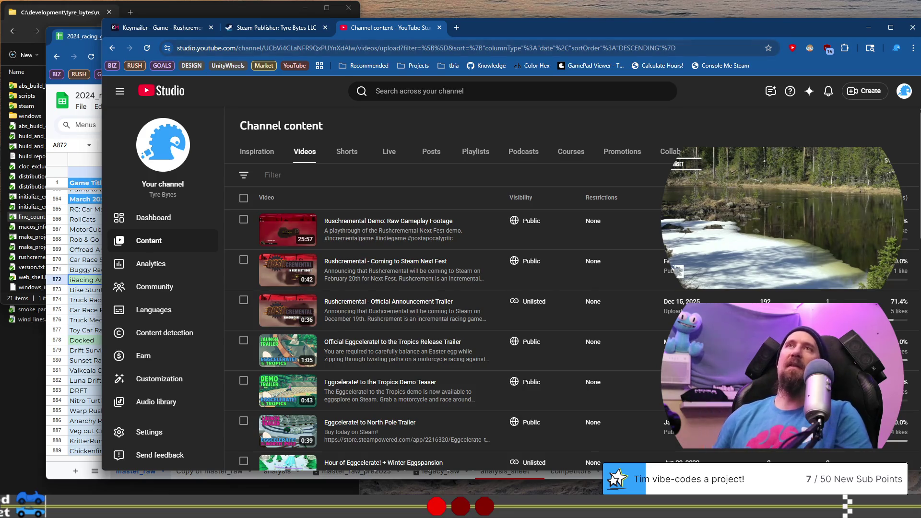
pyautogui.click(176, 30)
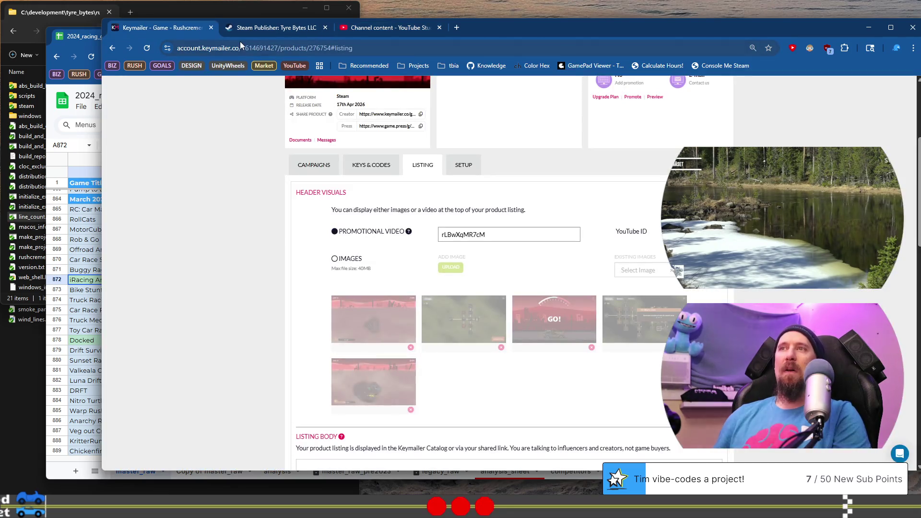
# Step: Replace 'Exclusive Access to Next Fest' in the listing body heading so it reads 'Updated Demo!'
pyautogui.scroll(-2, 211, 177)
pyautogui.scroll(1, 212, 176)
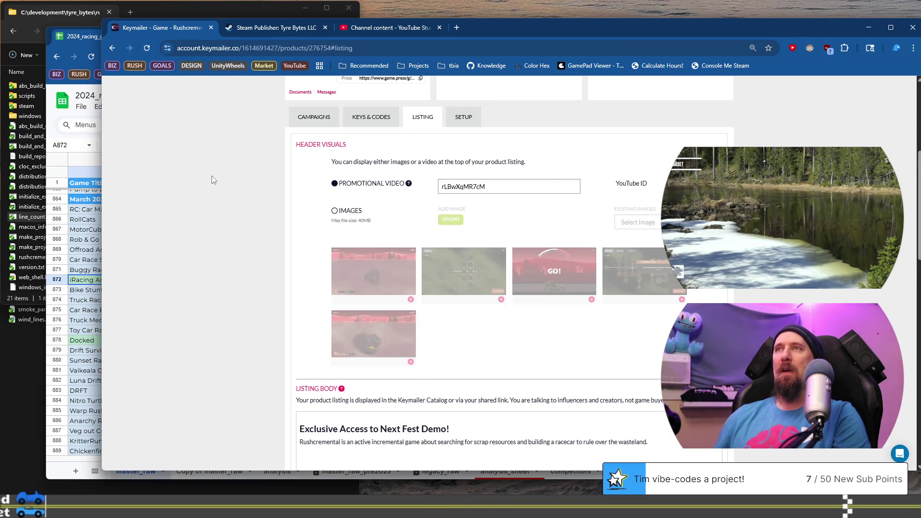
pyautogui.scroll(-5, 212, 176)
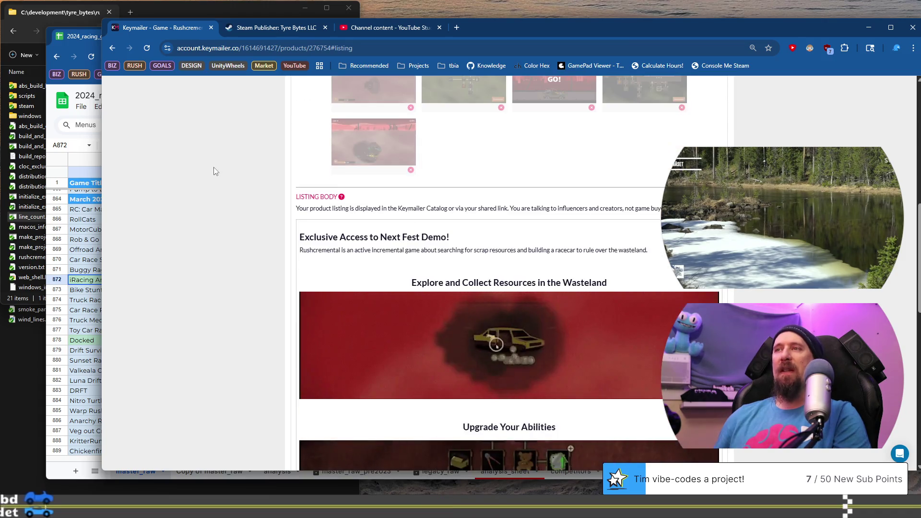
pyautogui.click(393, 190)
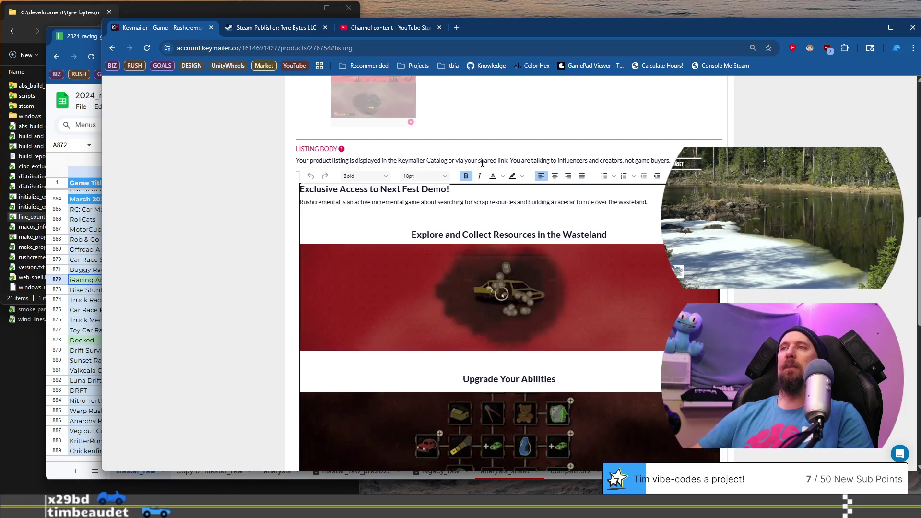
pyautogui.moveTo(300, 189); pyautogui.dragTo(421, 189)
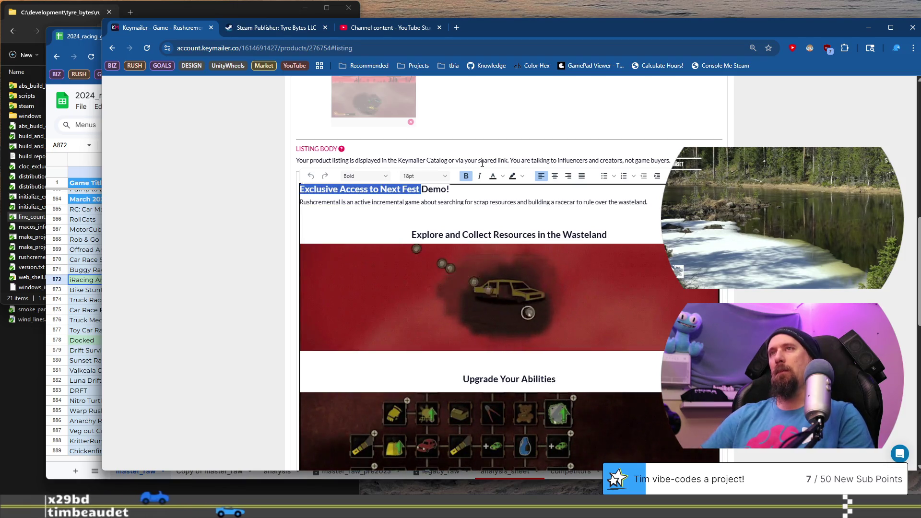
pyautogui.write('Updated')
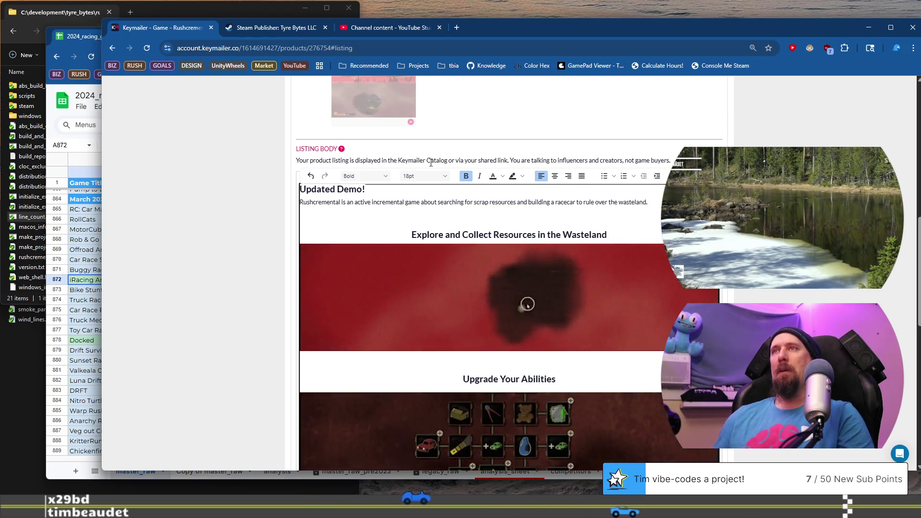
# Step: Review the listing body hint text and place the caret in the description paragraph
pyautogui.moveTo(400, 161); pyautogui.dragTo(452, 161)
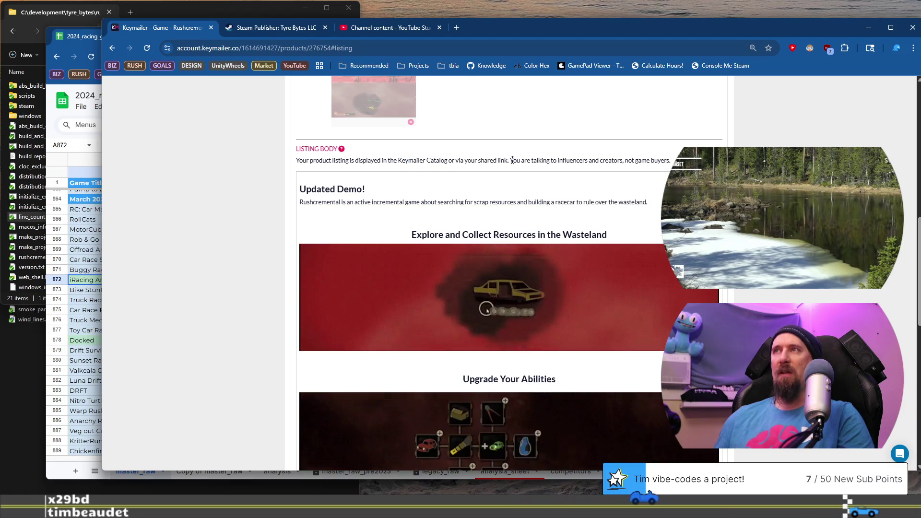
pyautogui.click(617, 158)
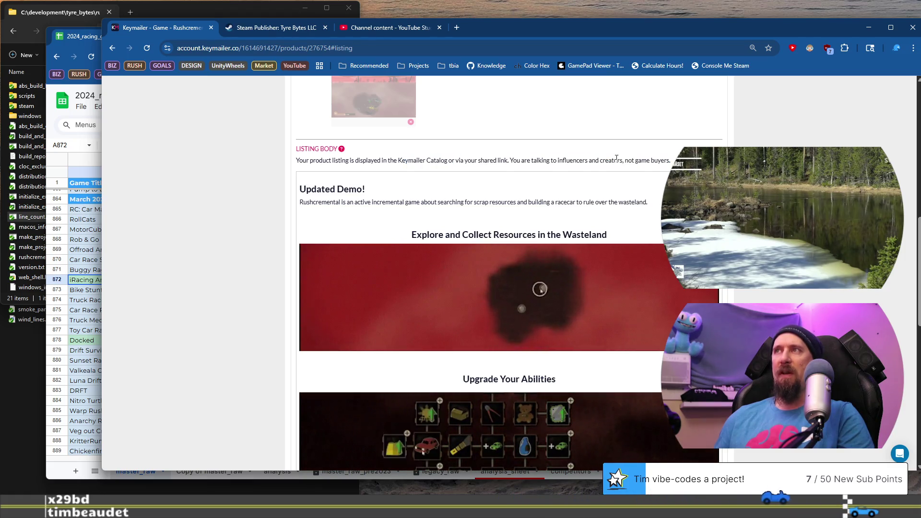
pyautogui.moveTo(535, 159); pyautogui.dragTo(509, 160)
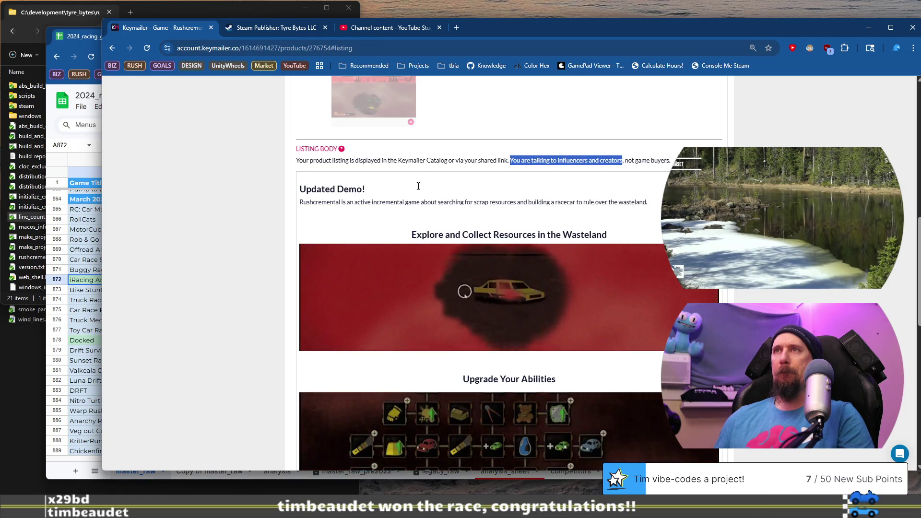
pyautogui.click(365, 191)
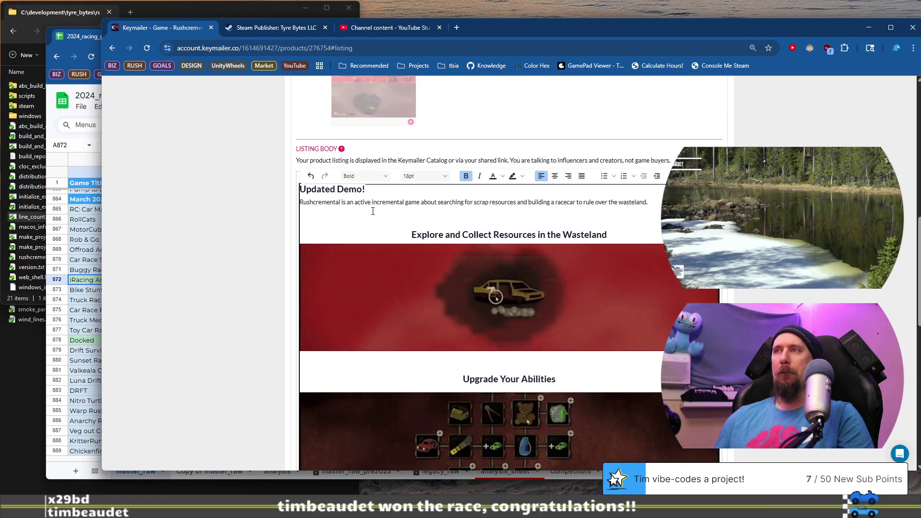
pyautogui.click(313, 202)
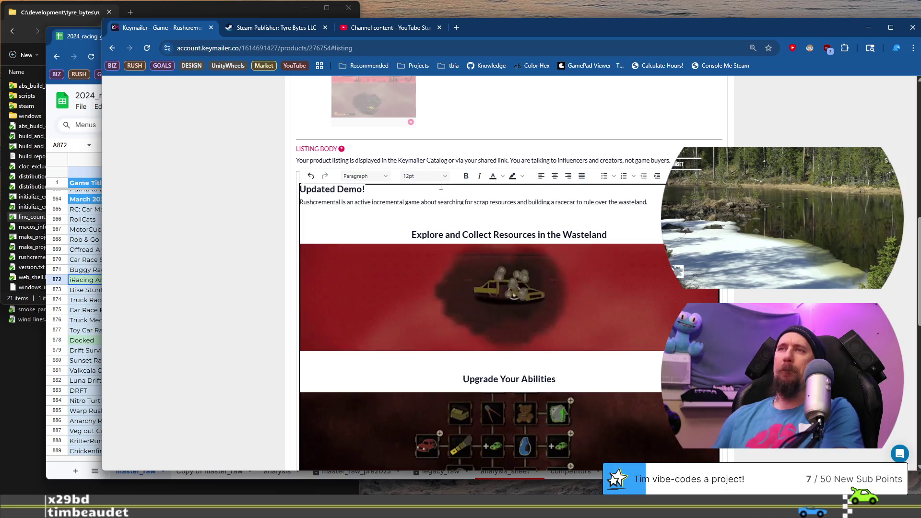
# Step: Look over the feature bullets and return the caret to the Updated Demo! heading
pyautogui.scroll(-5, 530, 285)
pyautogui.scroll(-5, 530, 285)
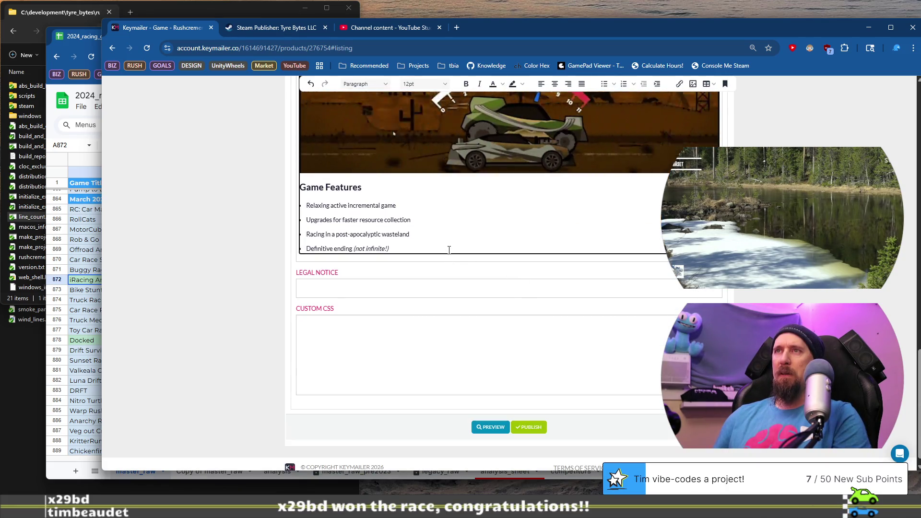
pyautogui.click(449, 229)
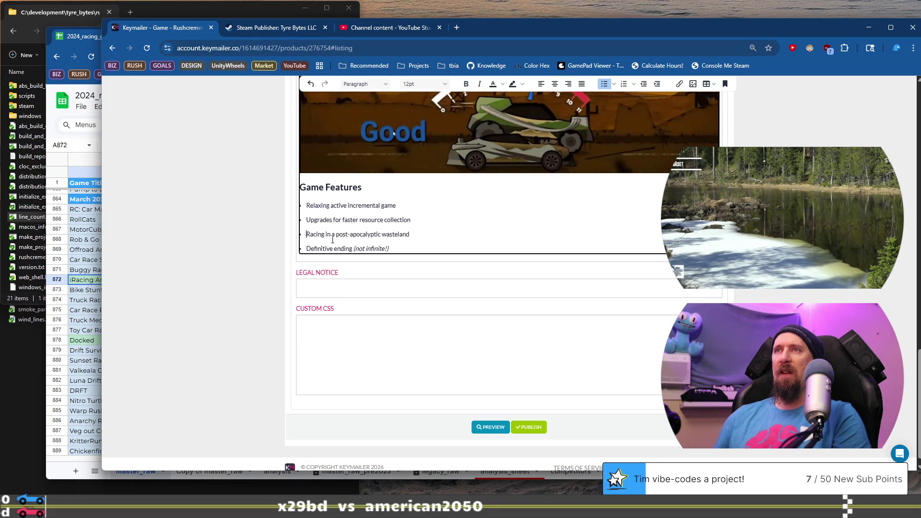
pyautogui.moveTo(311, 219); pyautogui.dragTo(319, 220)
pyautogui.click(410, 221)
pyautogui.scroll(8, 427, 228)
pyautogui.scroll(2, 426, 229)
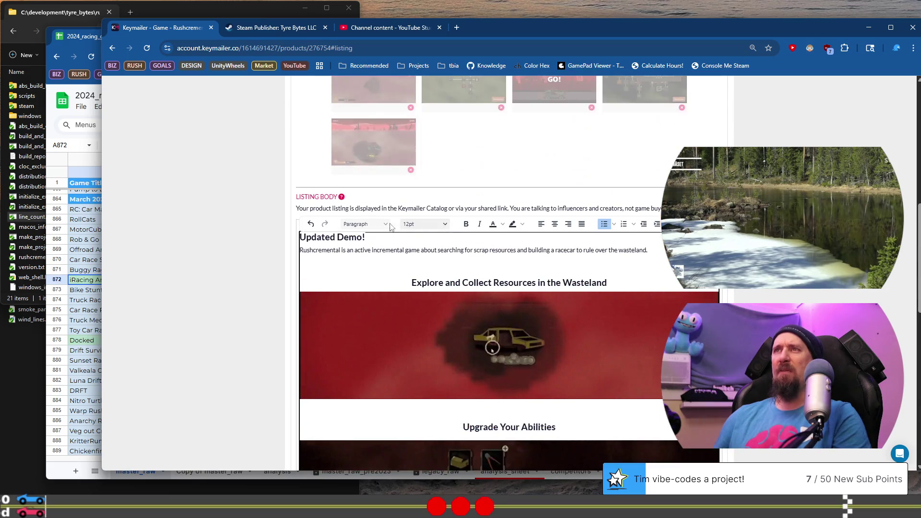
pyautogui.click(337, 237)
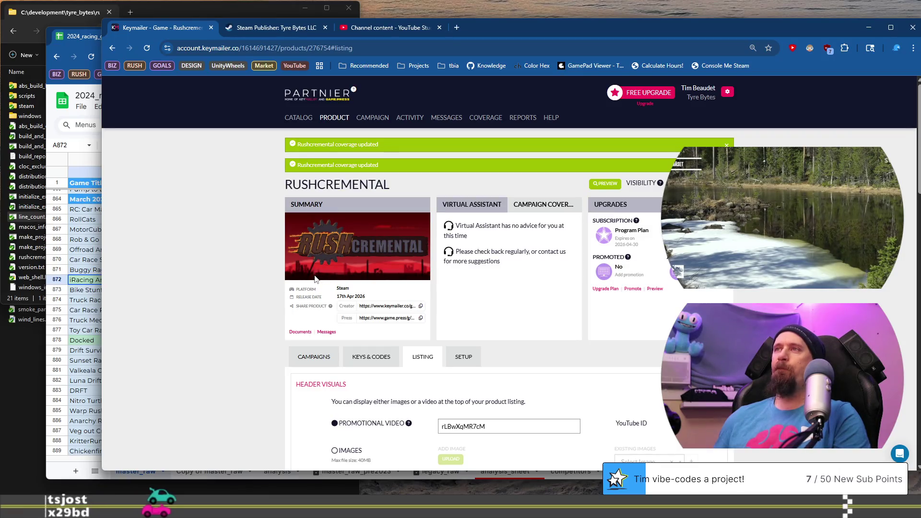
# Step: Place the insertion point on the empty line below the wasteland GIF
pyautogui.scroll(-3, 234, 279)
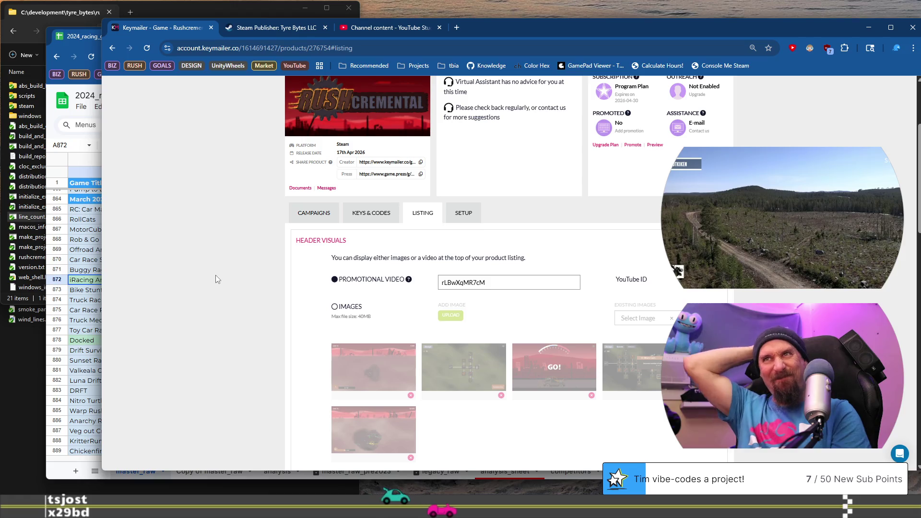
pyautogui.scroll(-5, 216, 276)
pyautogui.scroll(-2, 275, 280)
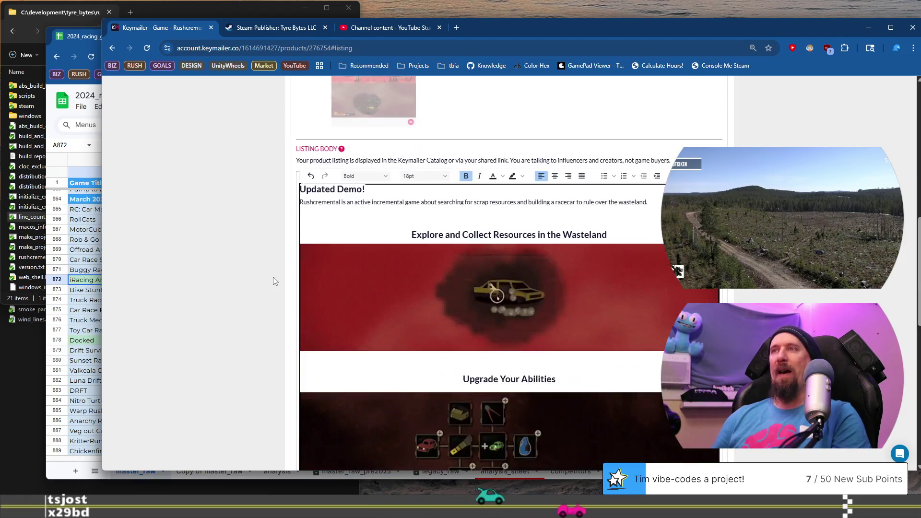
pyautogui.click(501, 362)
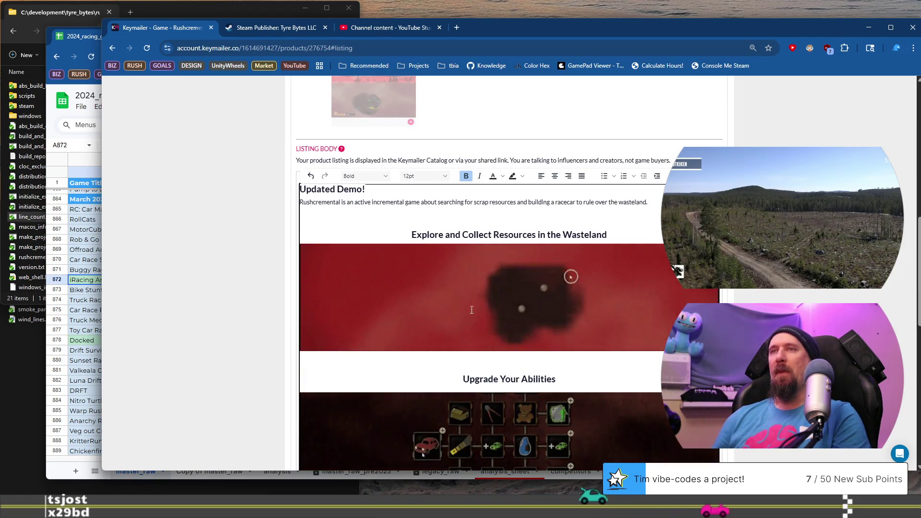
pyautogui.click(457, 27)
# Step: Open the Rushcremental Steam store page and copy its 'simple incremental game' description sentence
pyautogui.write('tal on Steam')
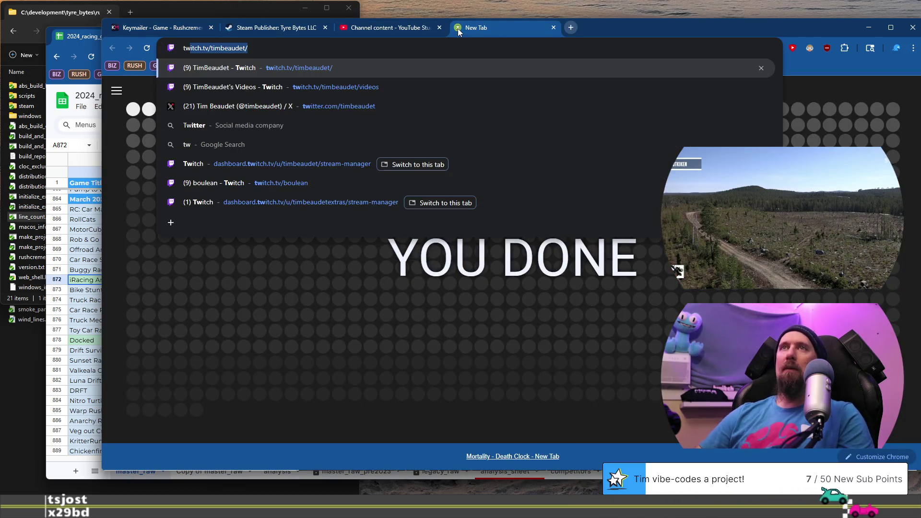
pyautogui.press('BackSpace')
pyautogui.write('rush')
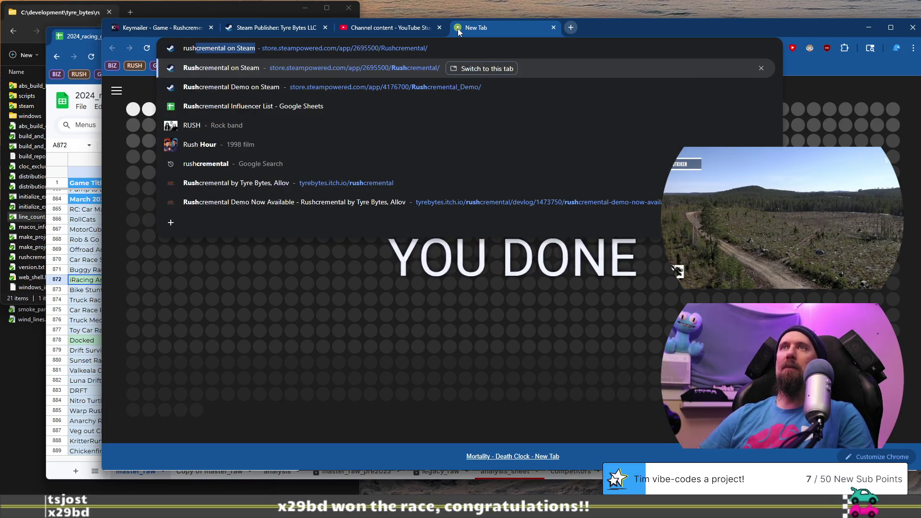
pyautogui.press('Return')
pyautogui.scroll(-5, 213, 262)
pyautogui.scroll(-10, 213, 263)
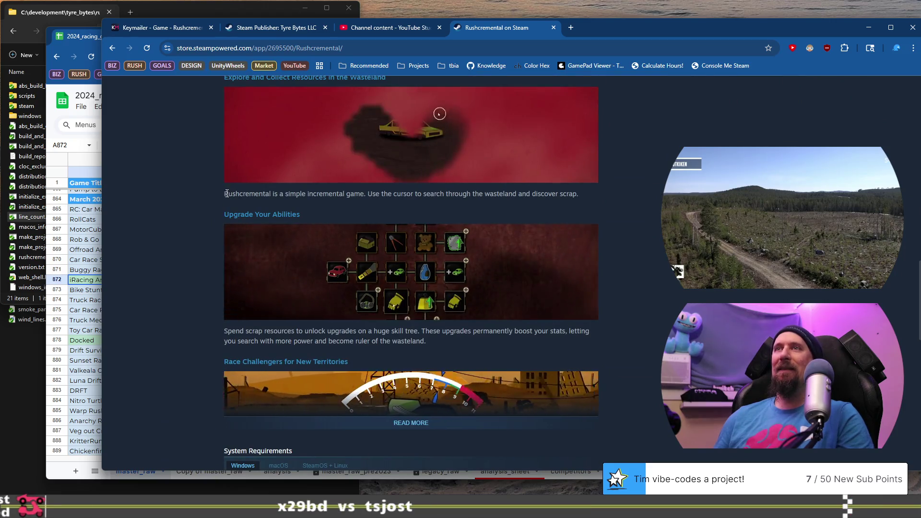
pyautogui.moveTo(224, 193); pyautogui.dragTo(579, 193)
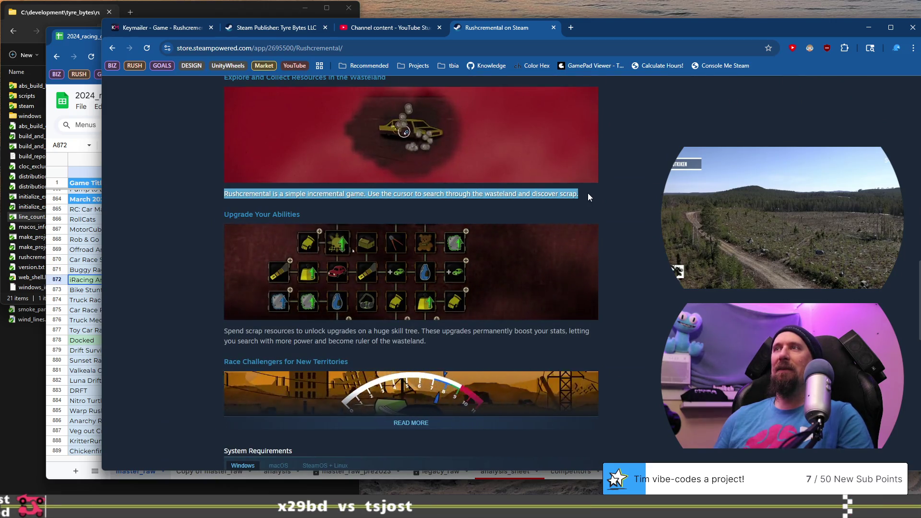
pyautogui.click(154, 31)
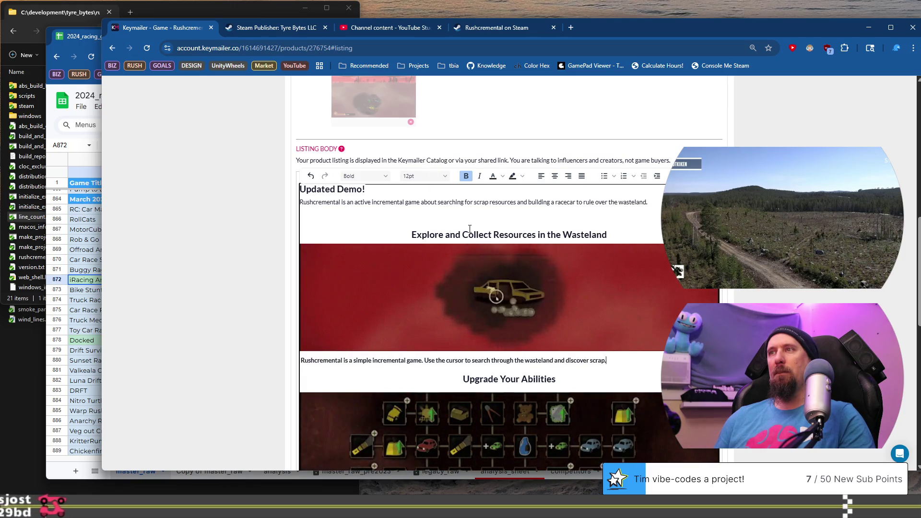
# Step: Unbold the description sentence pasted under the Explore GIF
pyautogui.hotkey('shift', 'Home')
pyautogui.hotkey('ctrl', 'b')
pyautogui.press('Down')
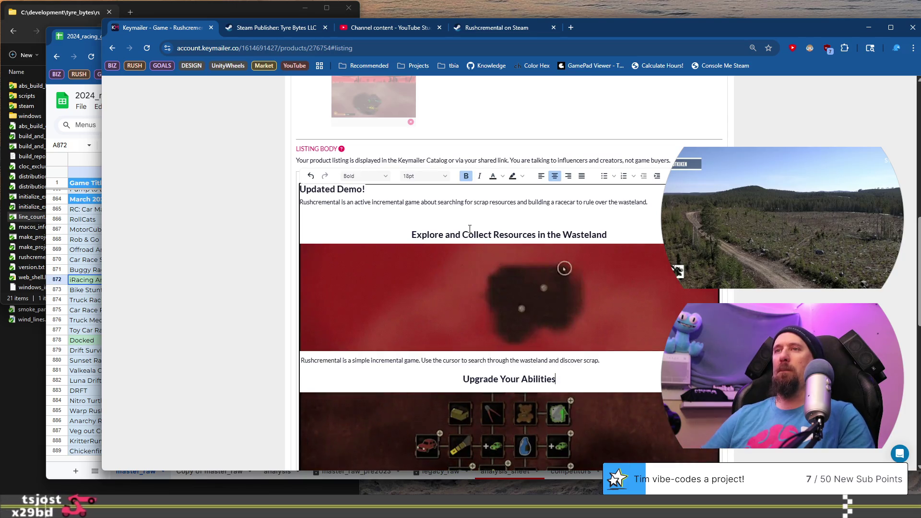
# Step: Try pasting the copied words above the Race Challengers heading, then undo the paste
pyautogui.scroll(-3, 469, 229)
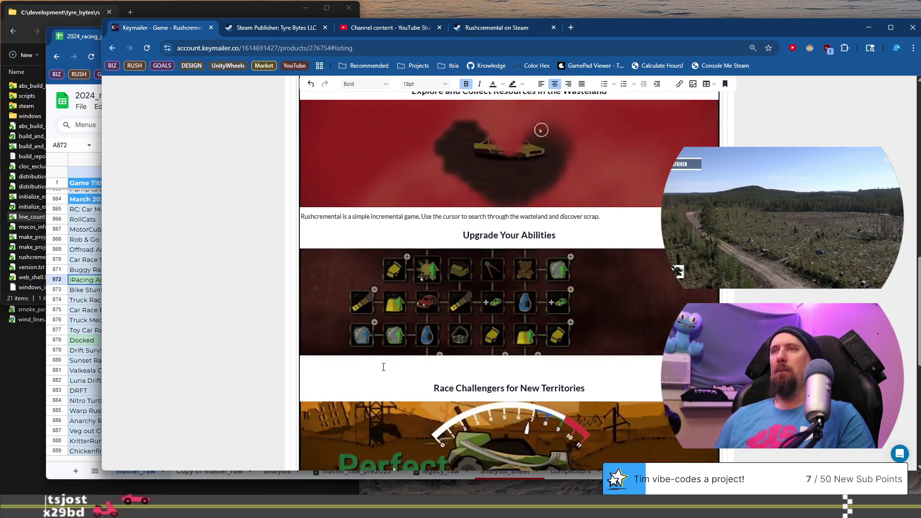
pyautogui.click(380, 367)
pyautogui.press('Down')
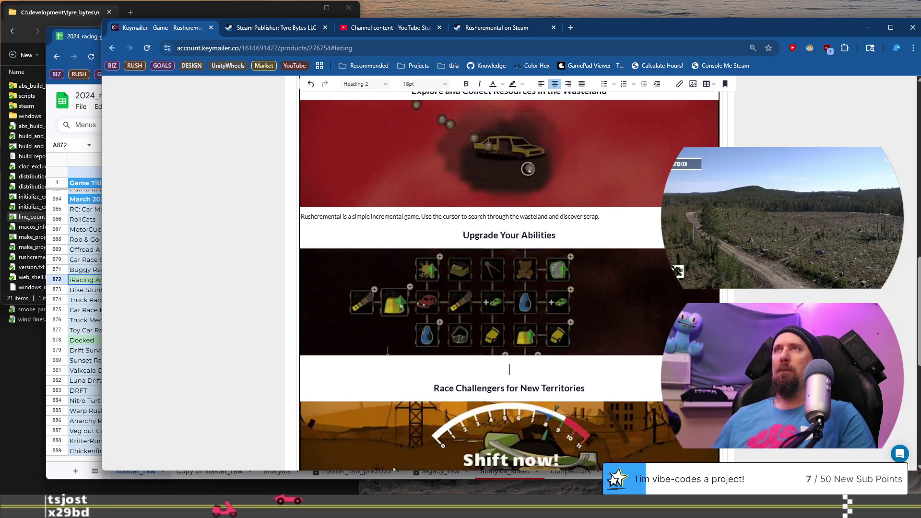
pyautogui.scroll(1, 297, 331)
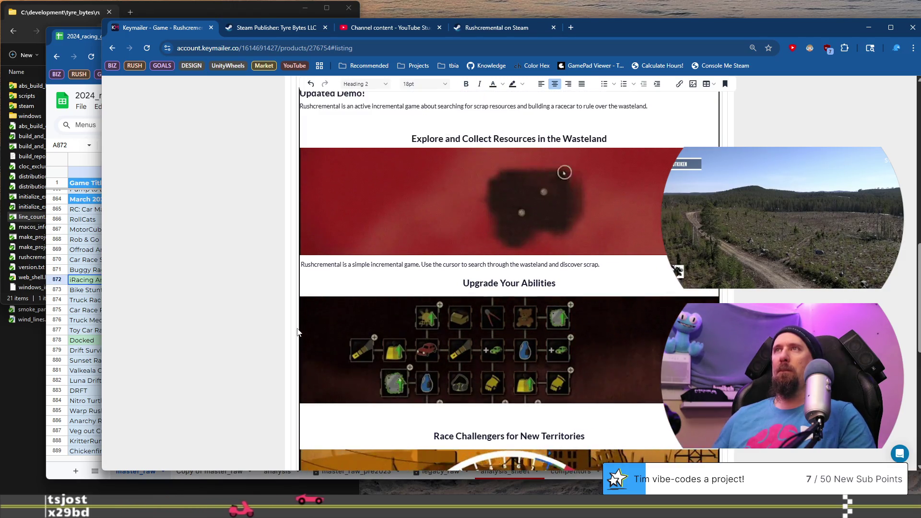
pyautogui.click(314, 403)
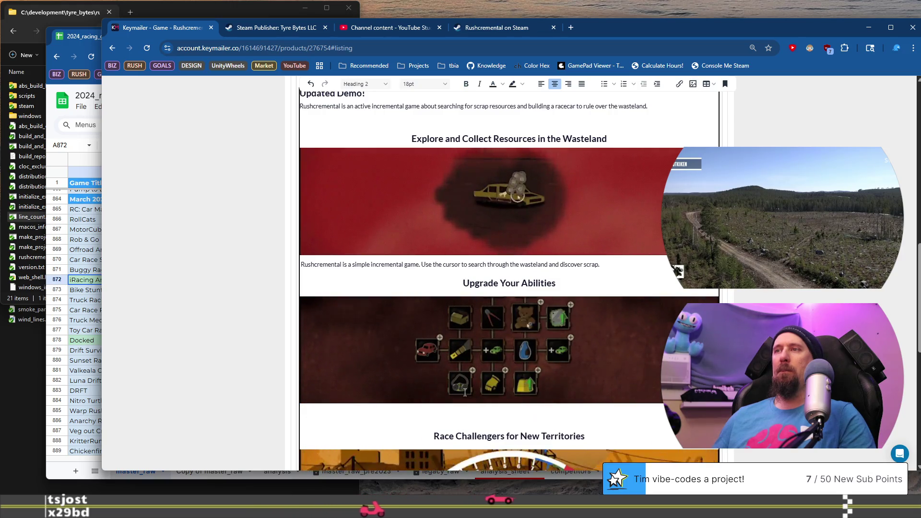
pyautogui.scroll(1, 432, 202)
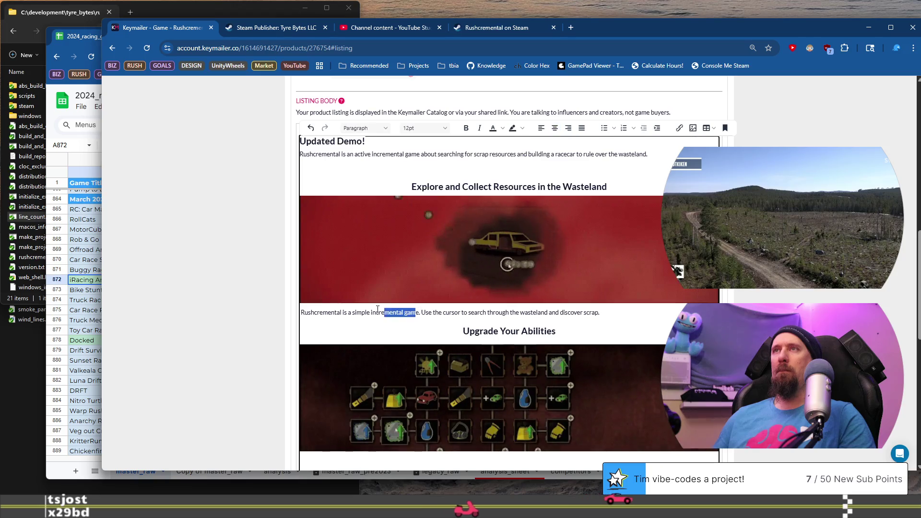
pyautogui.moveTo(384, 309); pyautogui.dragTo(353, 312)
pyautogui.hotkey('ctrl', 'c')
pyautogui.scroll(-3, 494, 305)
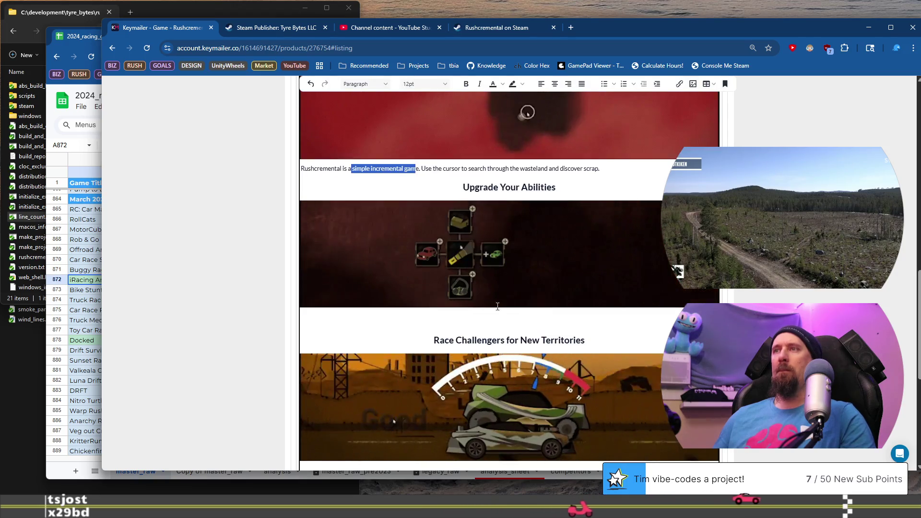
pyautogui.click(525, 320)
pyautogui.hotkey('ctrl', 'v')
pyautogui.hotkey('ctrl', 'z')
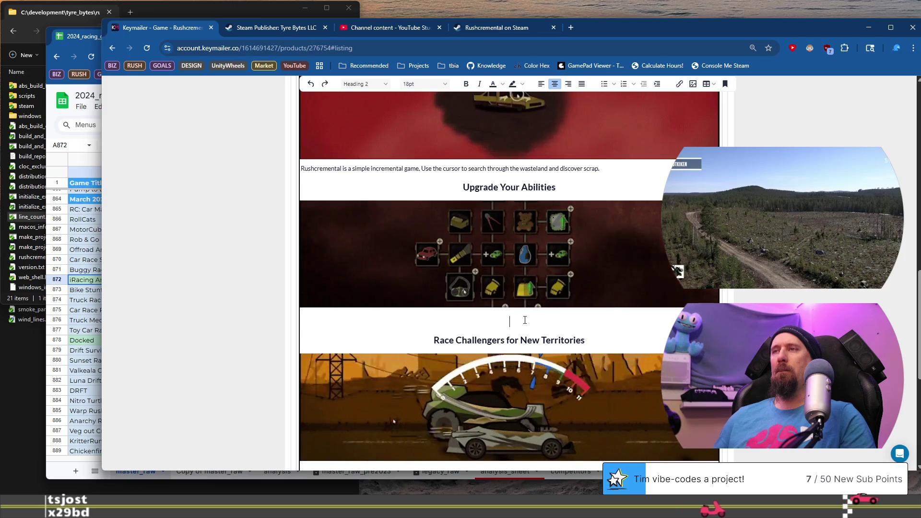
pyautogui.hotkey('ctrl', 'v')
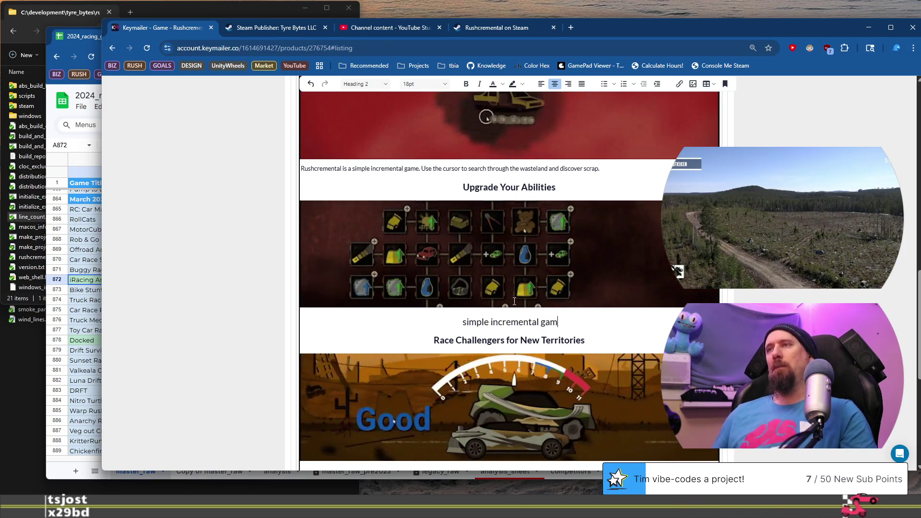
pyautogui.hotkey('ctrl', 'z')
# Step: Paste the first description sentence under the Upgrade Your Abilities GIF, above Race Challengers
pyautogui.moveTo(502, 168); pyautogui.dragTo(374, 168)
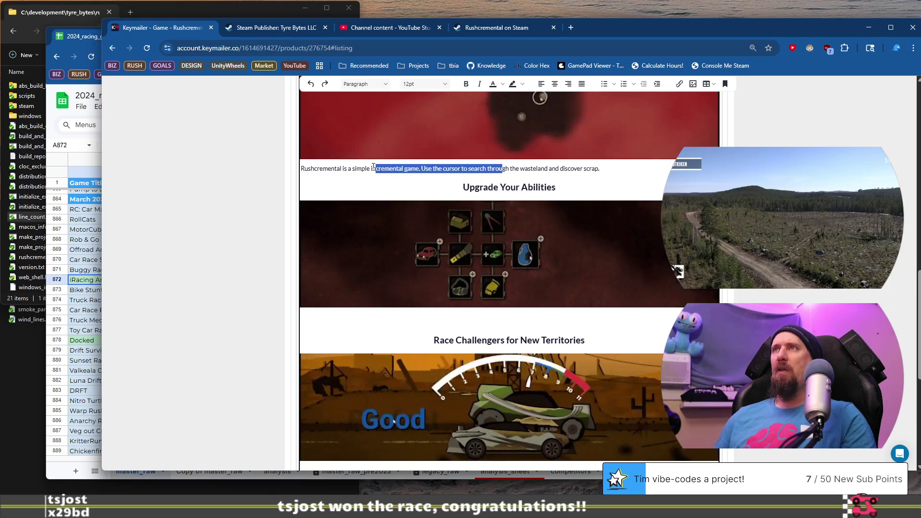
pyautogui.moveTo(599, 169); pyautogui.dragTo(269, 177)
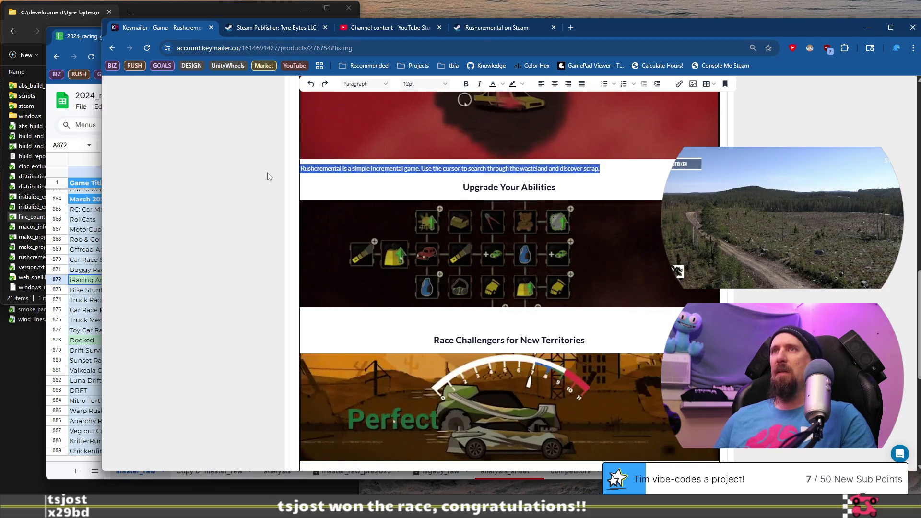
pyautogui.click(427, 330)
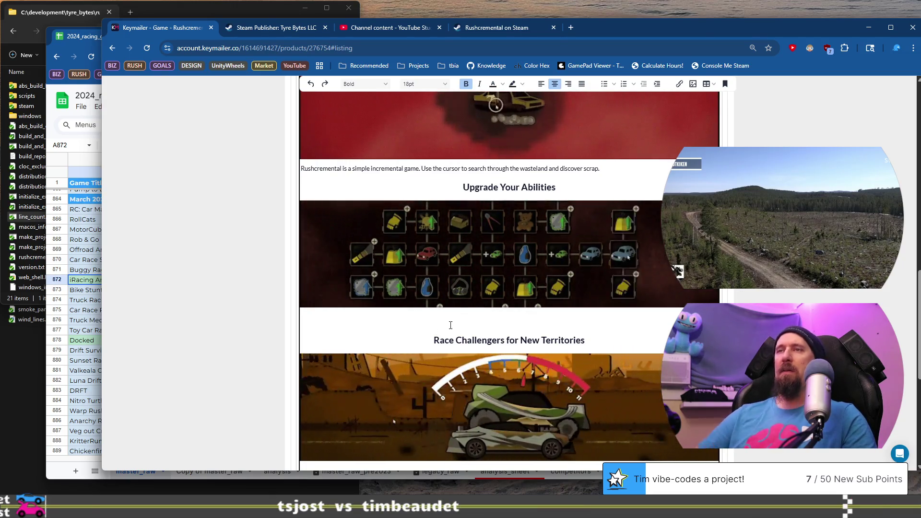
pyautogui.hotkey('ctrl', 'v')
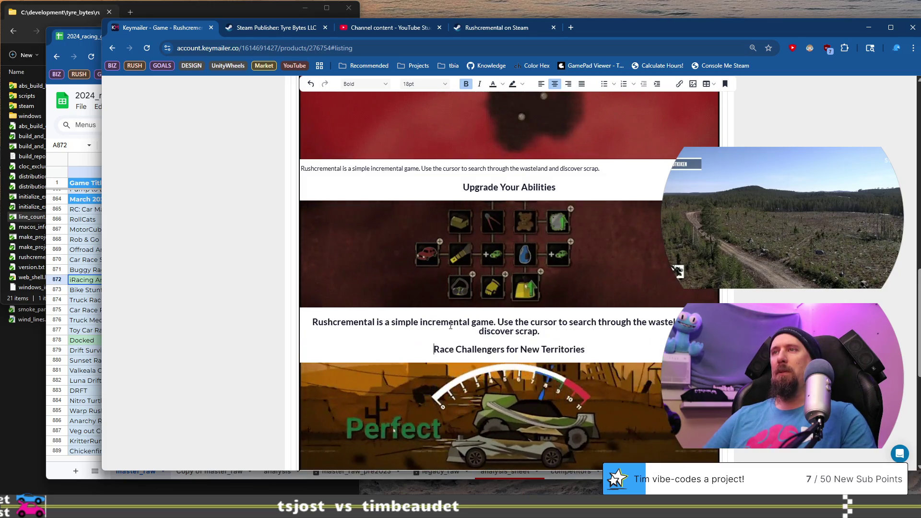
pyautogui.press('BackSpace')
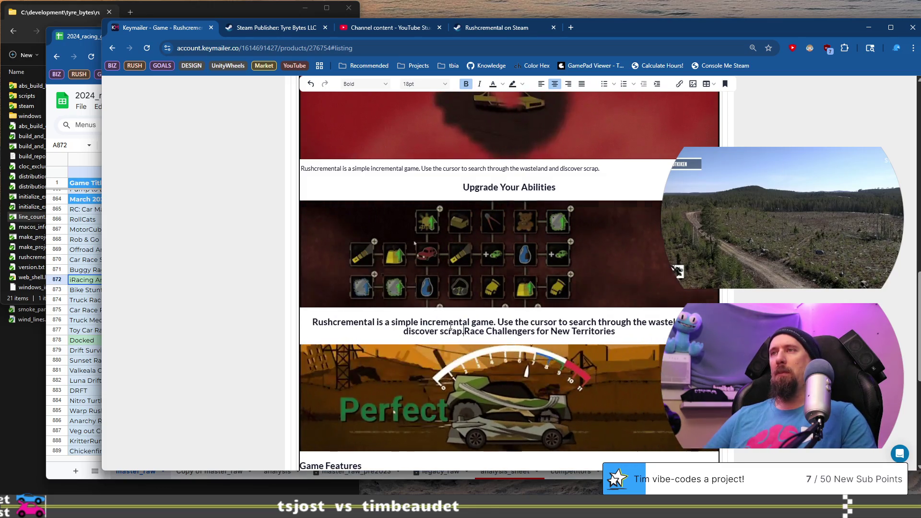
pyautogui.hotkey('ctrl', 'z')
pyautogui.hotkey('ctrl', 'z')
pyautogui.scroll(2, 450, 325)
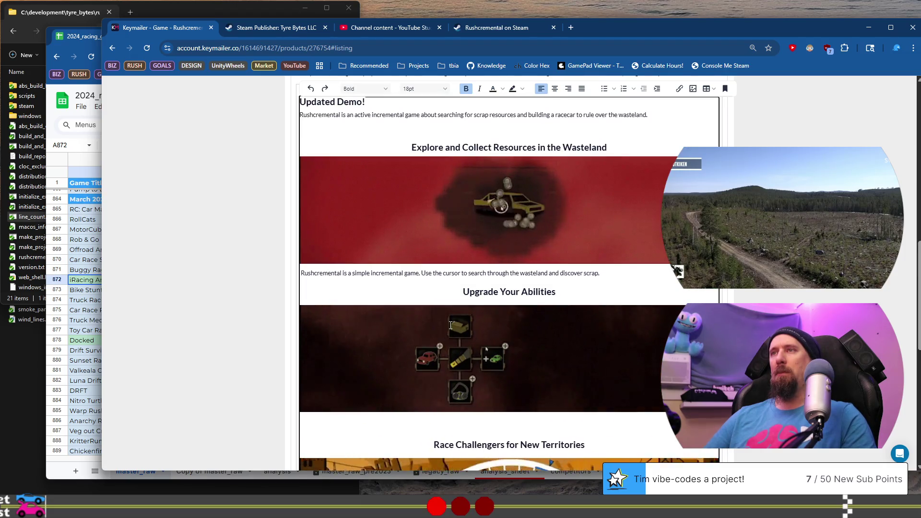
pyautogui.click(489, 422)
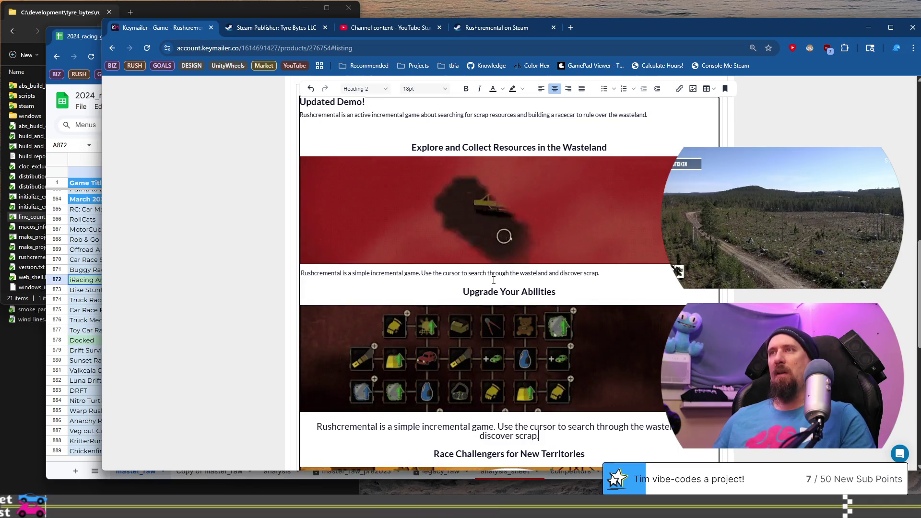
pyautogui.click(497, 394)
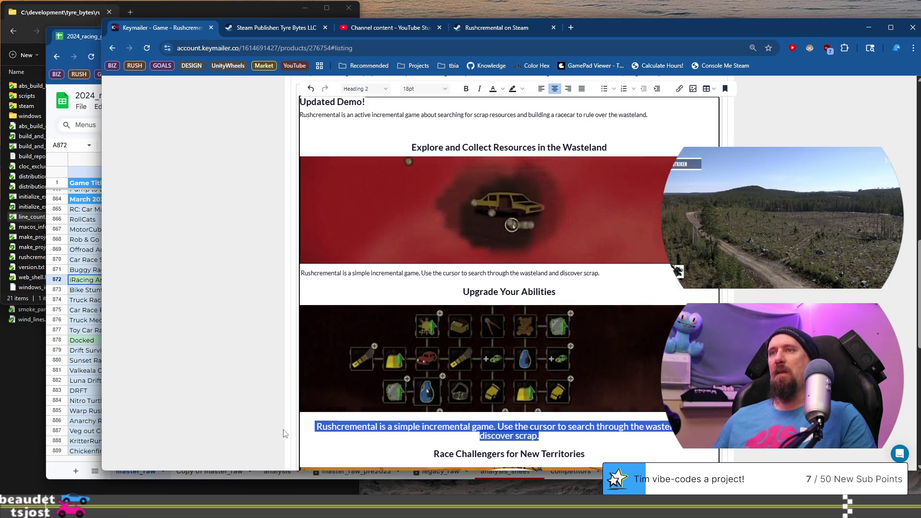
# Step: Make the pasted sentence a left-aligned Paragraph block, then return to the Steam store page
pyautogui.click(365, 89)
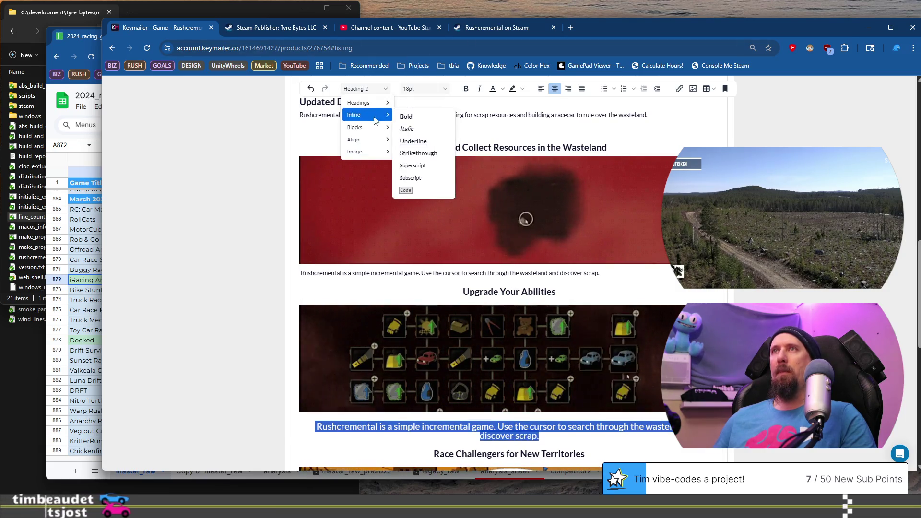
pyautogui.moveTo(369, 151)
pyautogui.scroll(3, 372, 144)
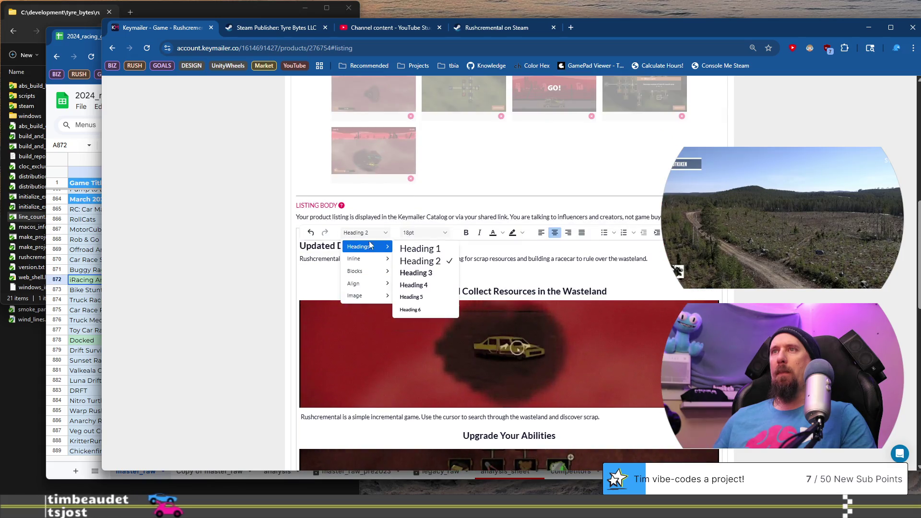
pyautogui.moveTo(372, 271)
pyautogui.click(412, 273)
pyautogui.scroll(-3, 432, 297)
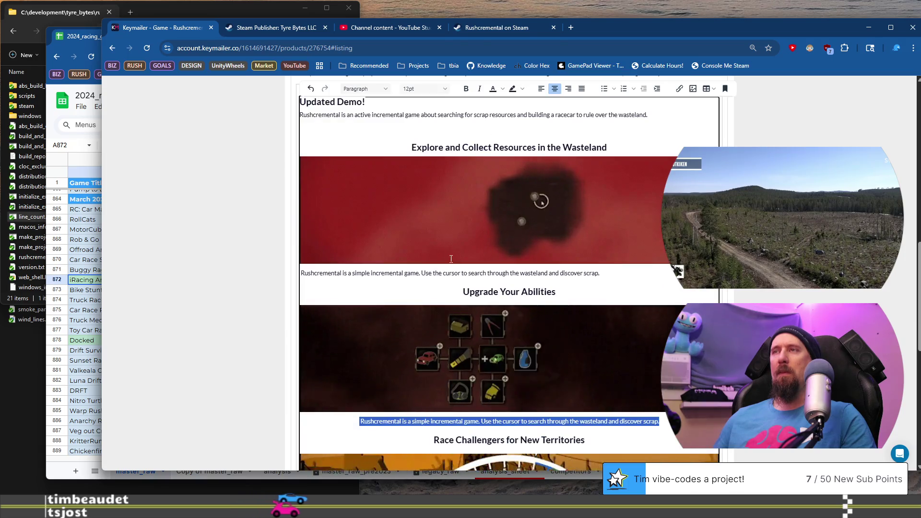
pyautogui.scroll(1, 453, 240)
pyautogui.click(540, 136)
pyautogui.scroll(-3, 522, 225)
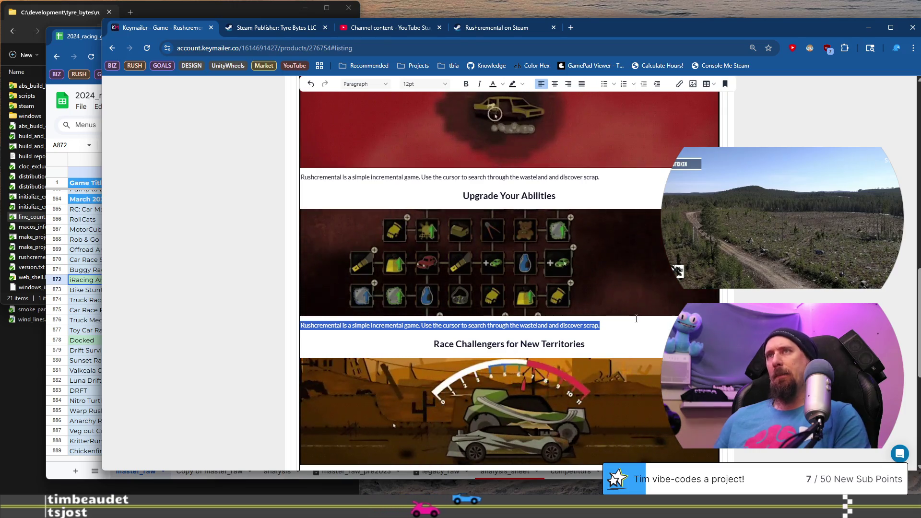
pyautogui.press('Down')
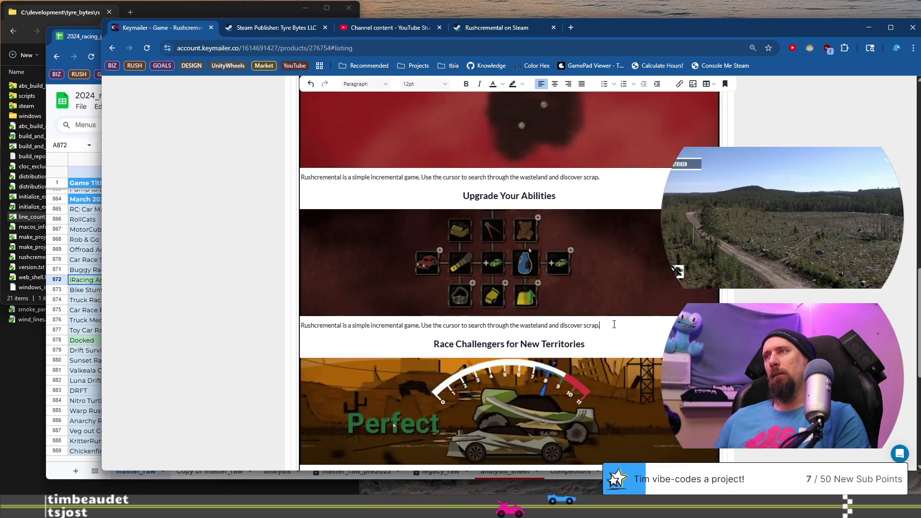
pyautogui.hotkey('ctrl', 'shift', 'Tab')
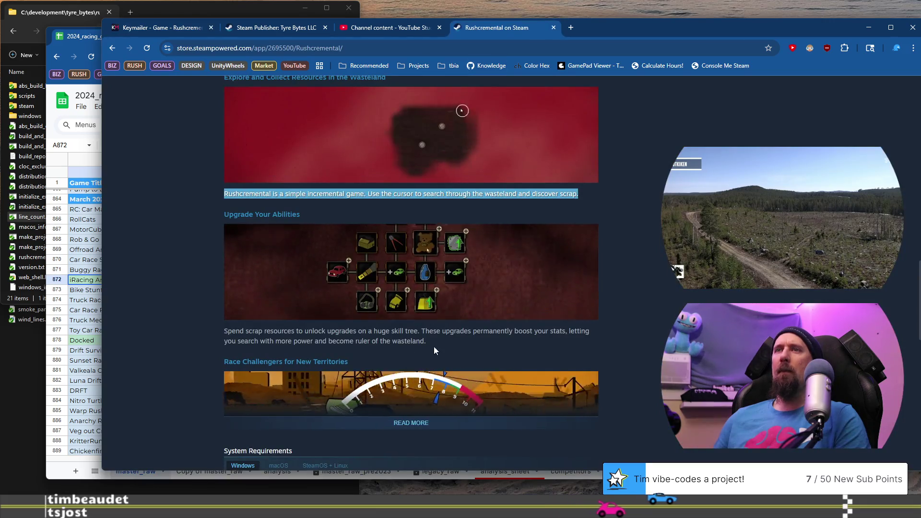
# Step: Copy Steam's skill-tree blurb and paste it over the duplicate paragraph under Upgrade Your Abilities
pyautogui.moveTo(447, 339); pyautogui.dragTo(206, 327)
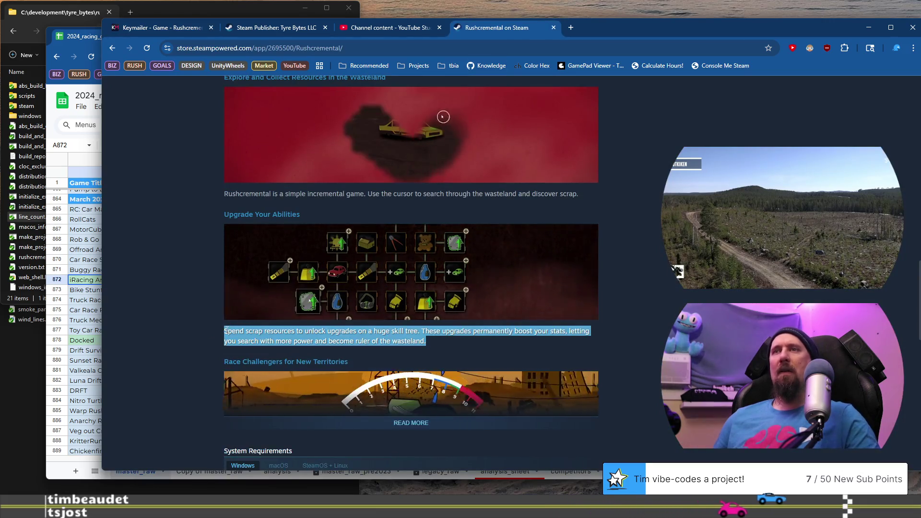
pyautogui.click(259, 30)
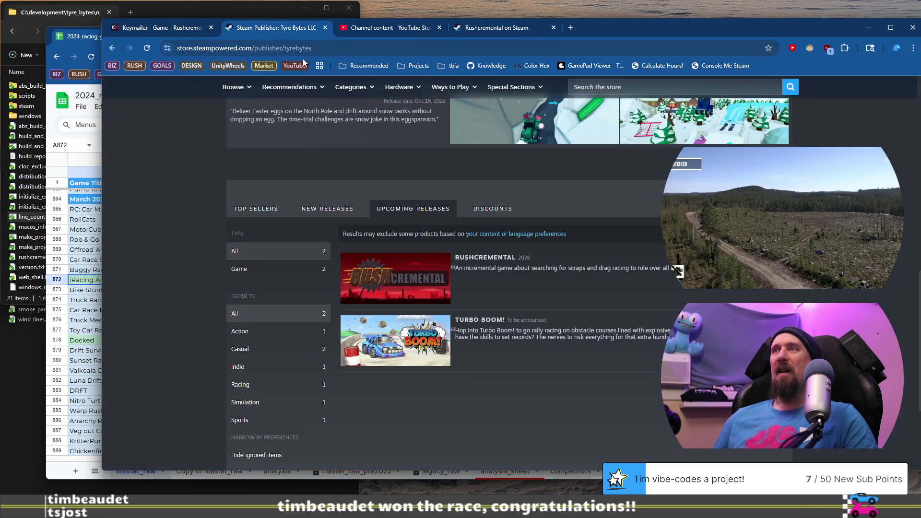
pyautogui.click(156, 27)
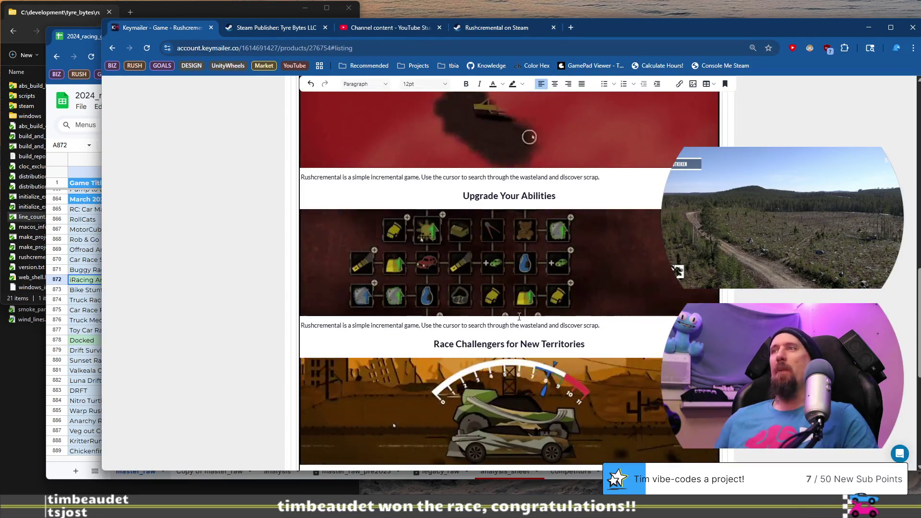
pyautogui.hotkey('shift', 'Home')
pyautogui.hotkey('ctrl', 'v')
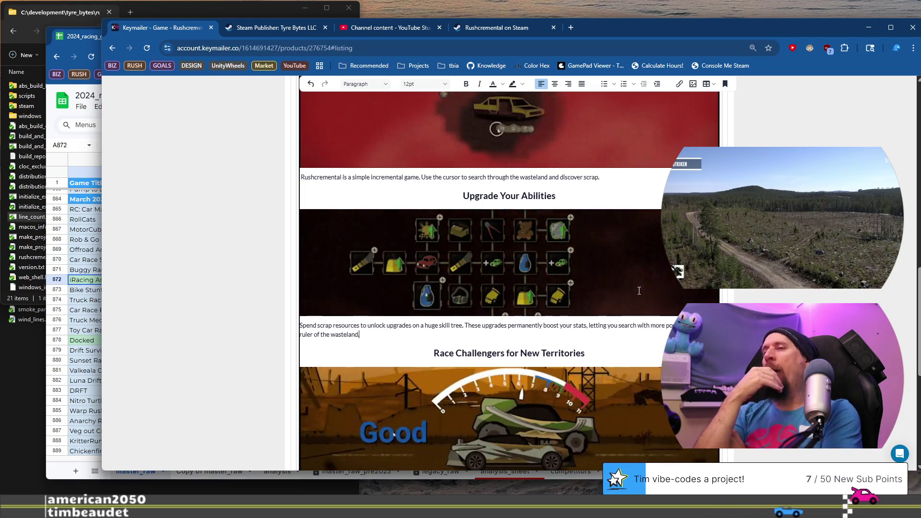
# Step: Paste the skill-tree text on a new line under the race image as an unbolded Paragraph
pyautogui.scroll(-4, 503, 247)
pyautogui.scroll(1, 395, 337)
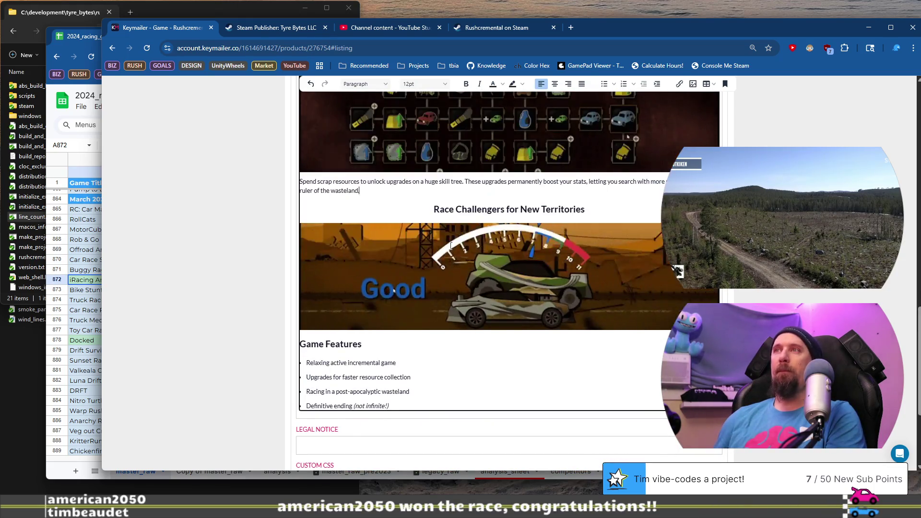
pyautogui.click(396, 337)
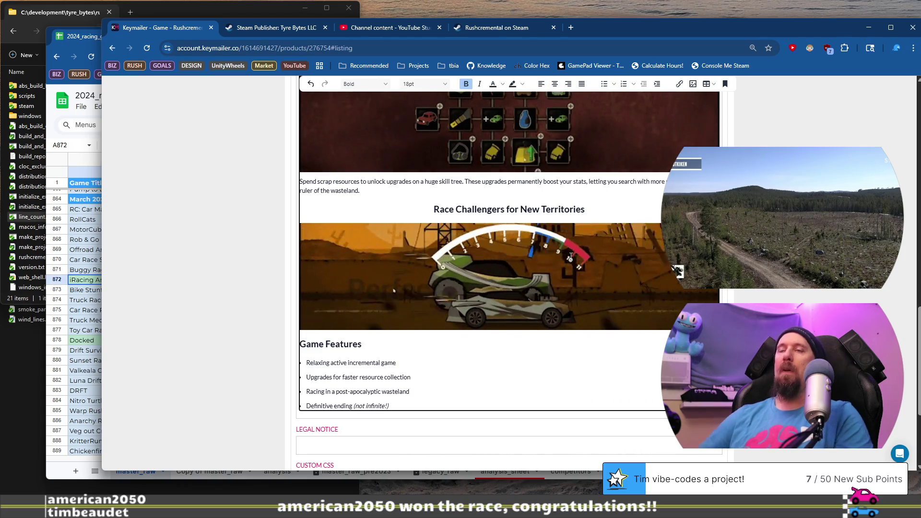
pyautogui.press('Return')
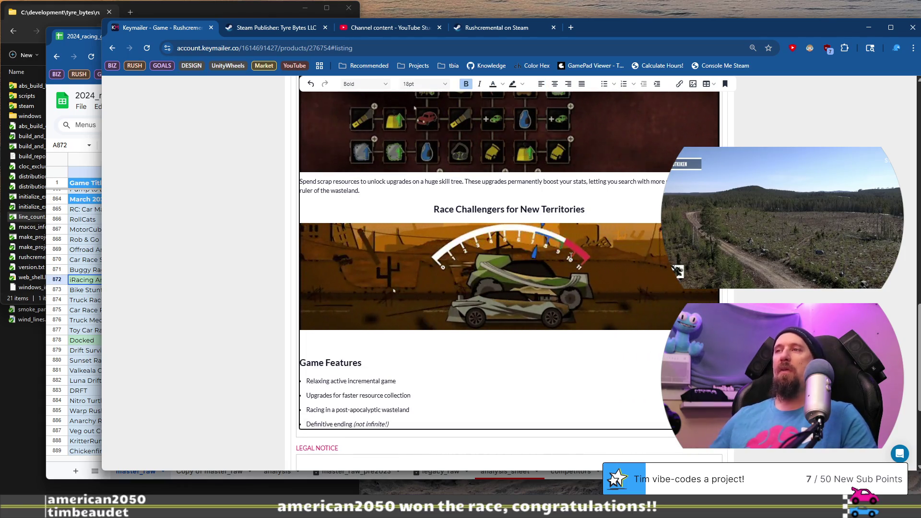
pyautogui.hotkey('ctrl', 'shift', 'i')
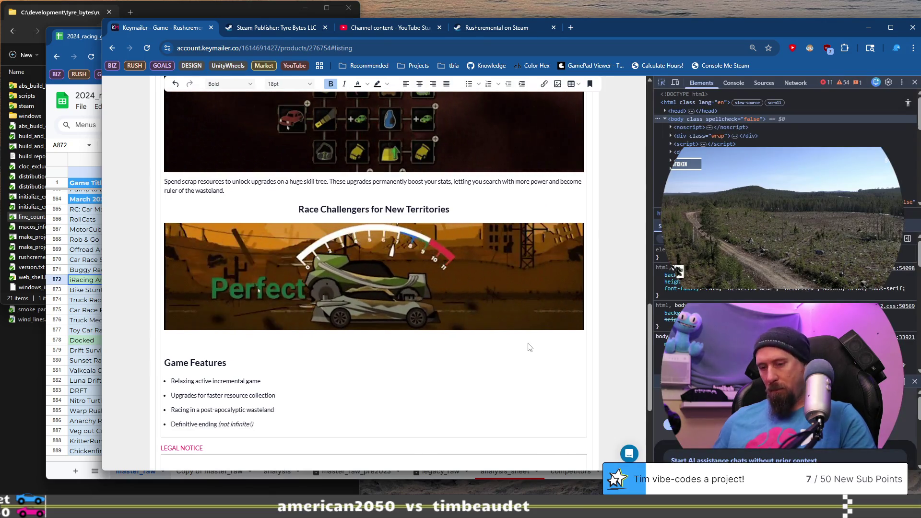
pyautogui.hotkey('ctrl', 'shift', 'i')
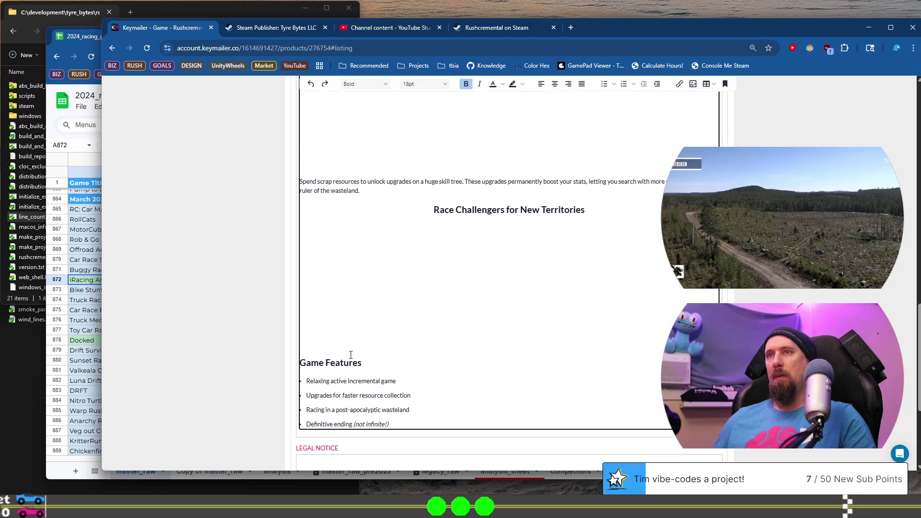
pyautogui.hotkey('ctrl', 'v')
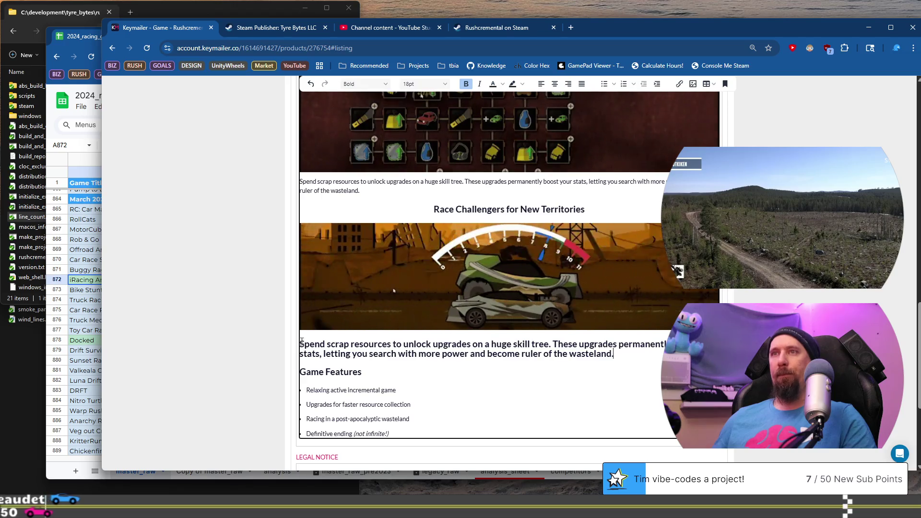
pyautogui.moveTo(279, 373); pyautogui.dragTo(345, 334)
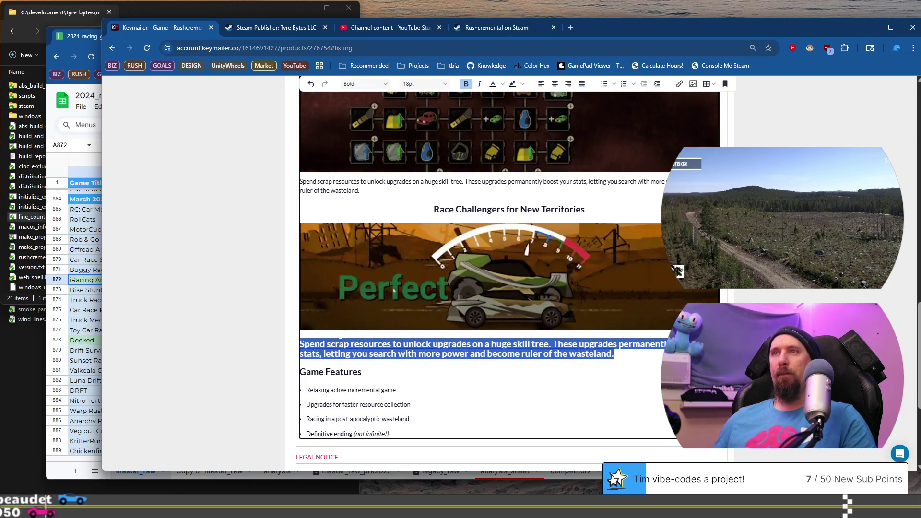
pyautogui.click(466, 84)
pyautogui.click(365, 84)
pyautogui.moveTo(369, 122)
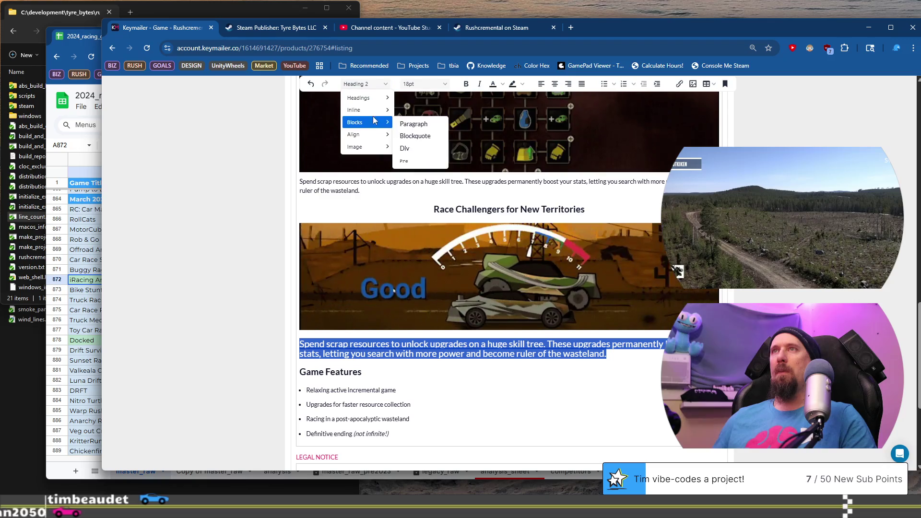
pyautogui.click(414, 124)
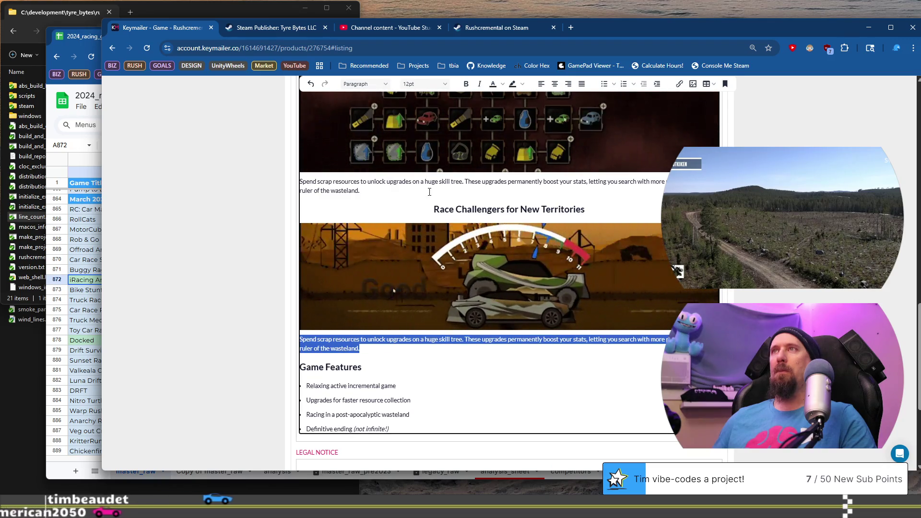
# Step: Expand the full description on the Rushcremental Steam store page with READ MORE
pyautogui.click(496, 27)
pyautogui.scroll(-3, 427, 320)
pyautogui.click(435, 328)
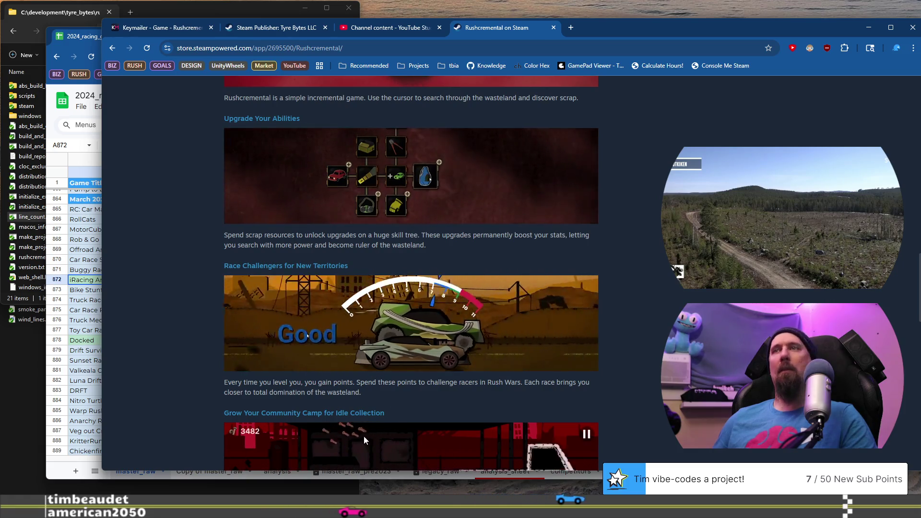
# Step: Copy the 'Every time you level you…' racing blurb from Steam over the placeholder under the race image
pyautogui.moveTo(374, 392); pyautogui.dragTo(228, 378)
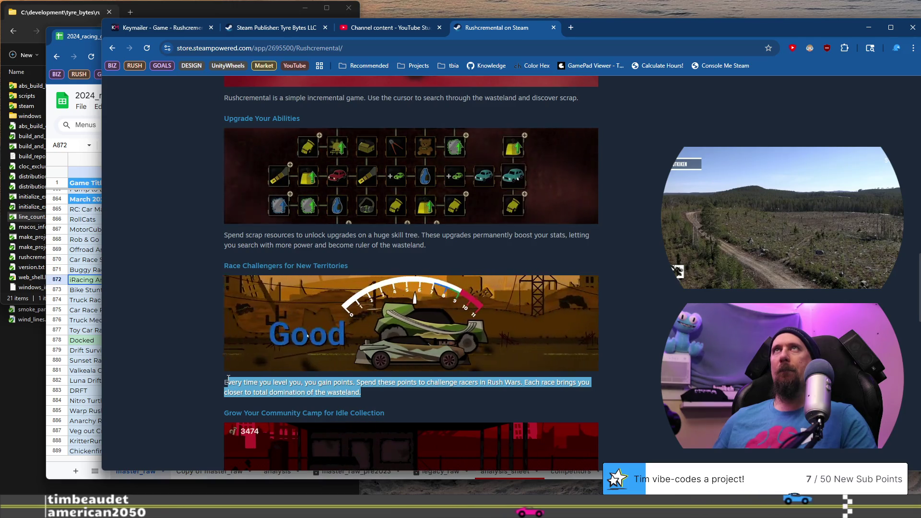
pyautogui.rightClick(235, 385)
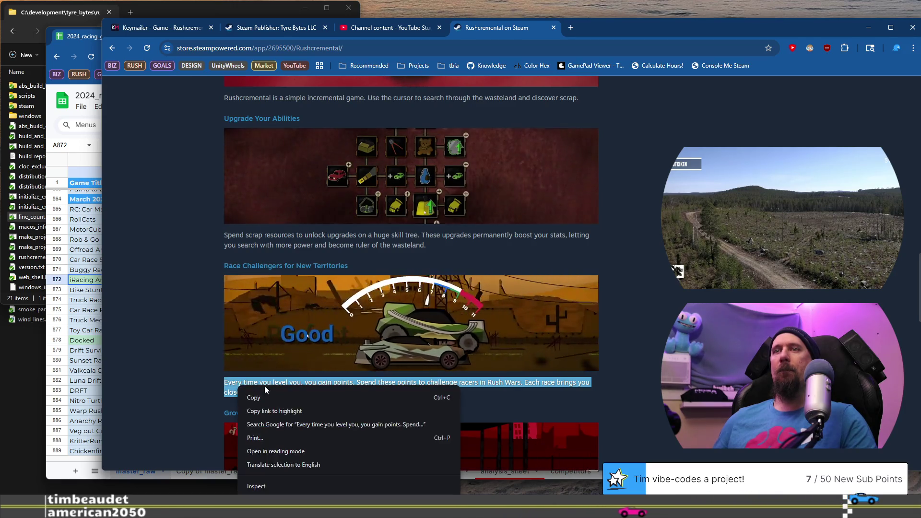
pyautogui.click(272, 396)
pyautogui.click(158, 28)
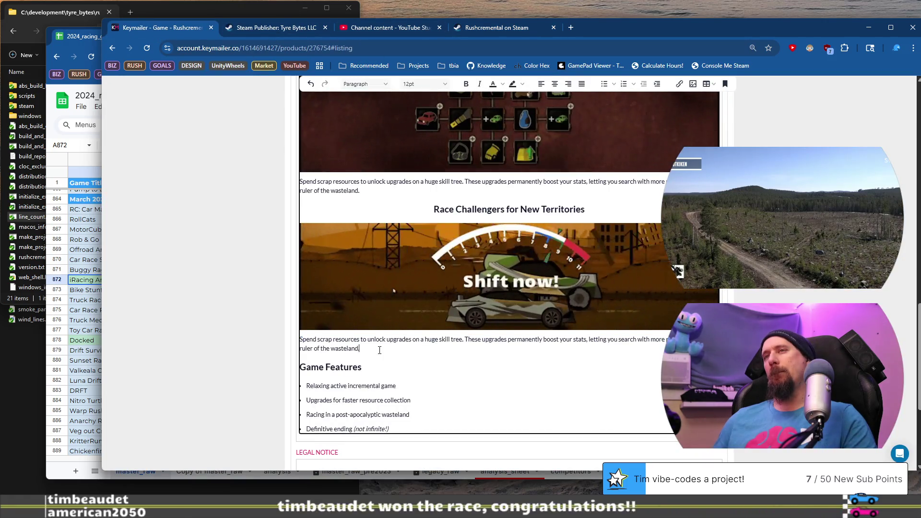
pyautogui.hotkey('ctrl', 'v')
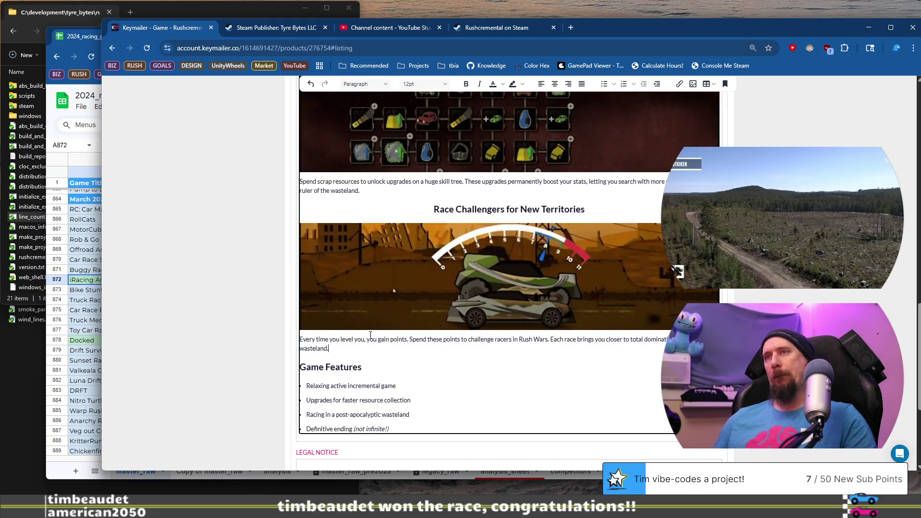
pyautogui.scroll(-2, 400, 352)
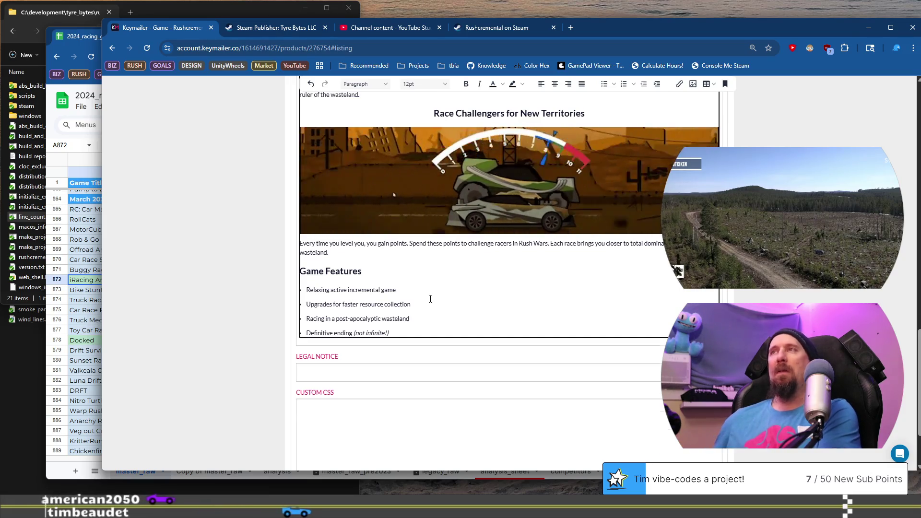
pyautogui.scroll(5, 430, 298)
pyautogui.scroll(20, 430, 299)
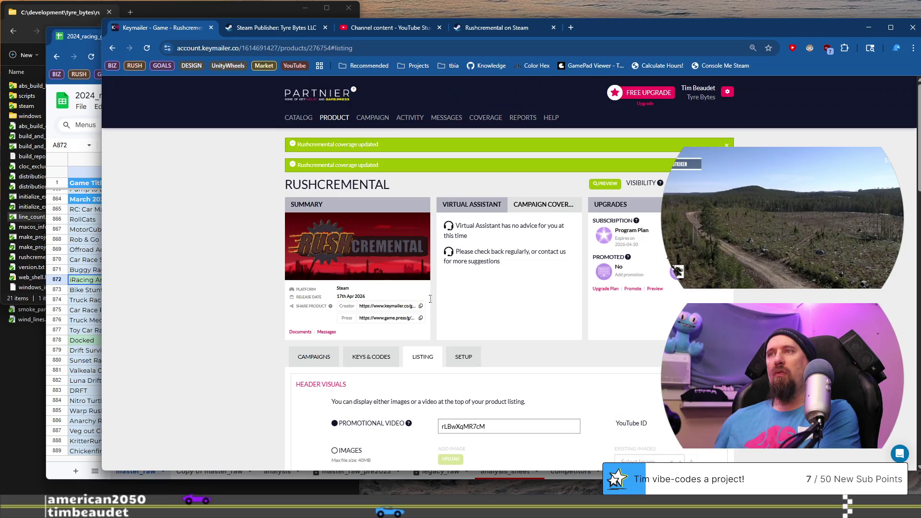
pyautogui.scroll(-15, 440, 315)
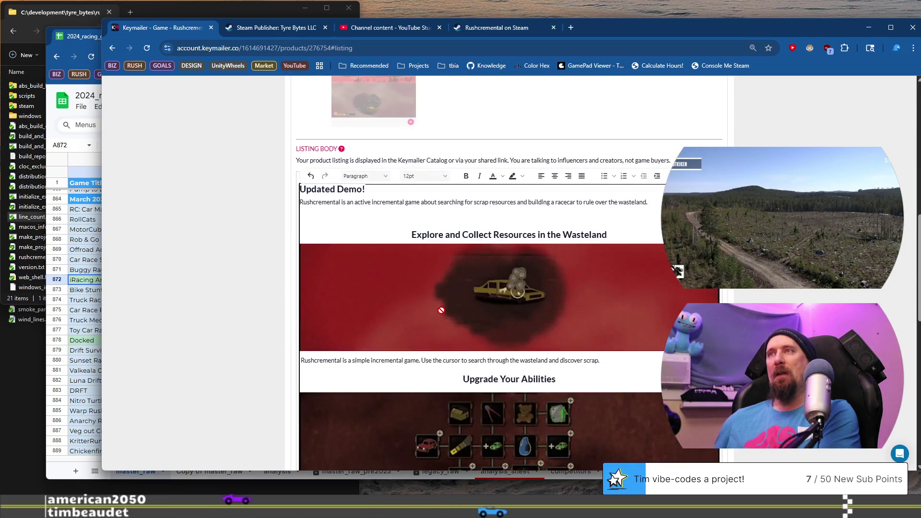
pyautogui.scroll(-5, 442, 311)
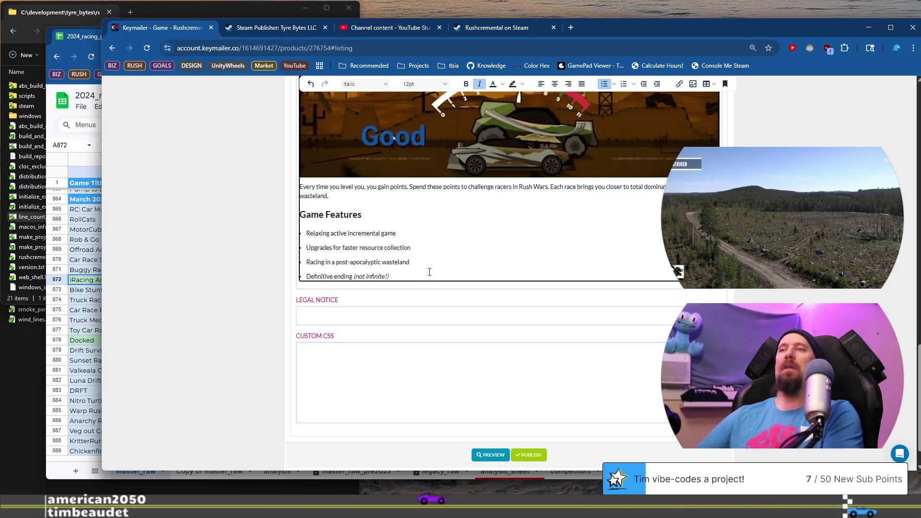
pyautogui.press('Return')
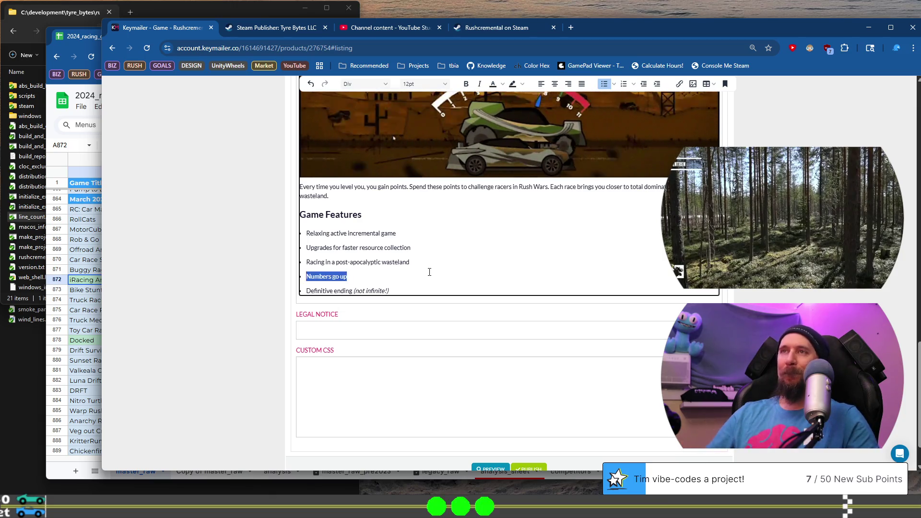
pyautogui.press('BackSpace')
pyautogui.press('BackSpace')
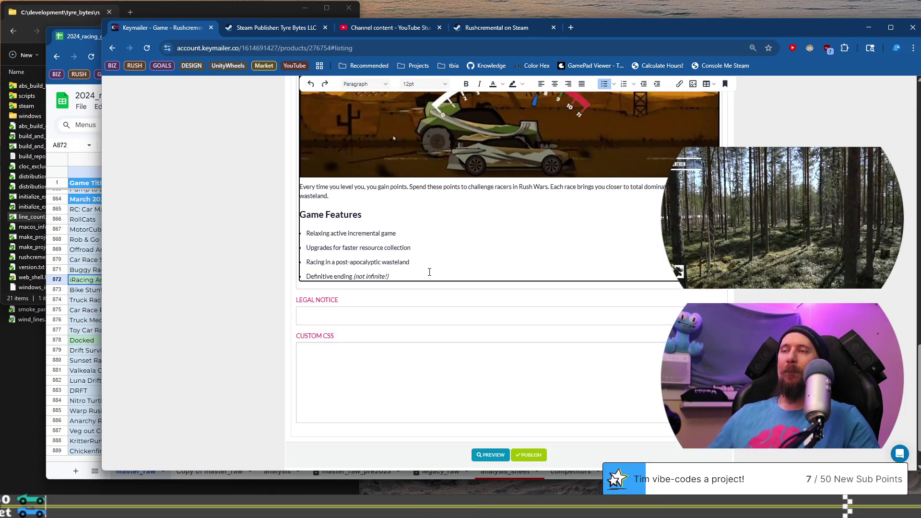
pyautogui.scroll(-1, 416, 275)
# Step: Publish the edited Rushcremental listing, confirm with OK, and scroll through the updated page
pyautogui.click(535, 421)
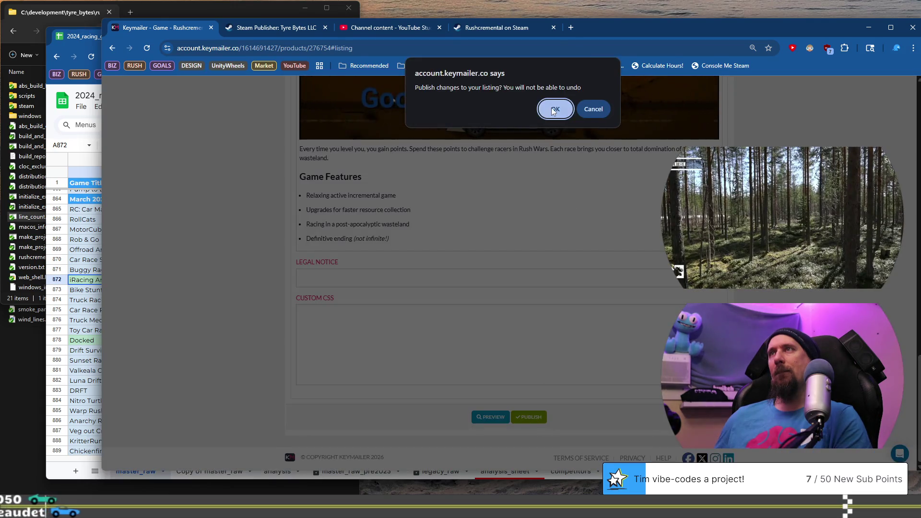
pyautogui.click(554, 110)
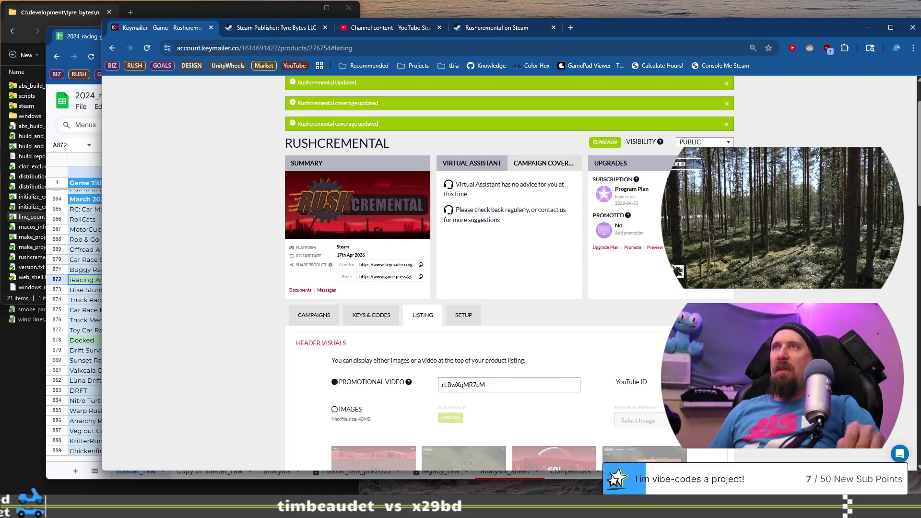
pyautogui.scroll(2, 431, 143)
pyautogui.scroll(-4, 249, 140)
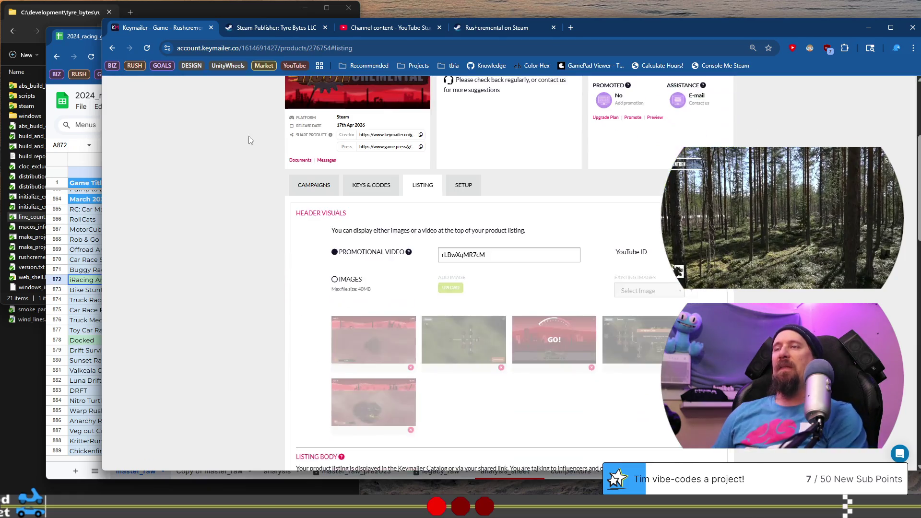
pyautogui.scroll(-2, 375, 171)
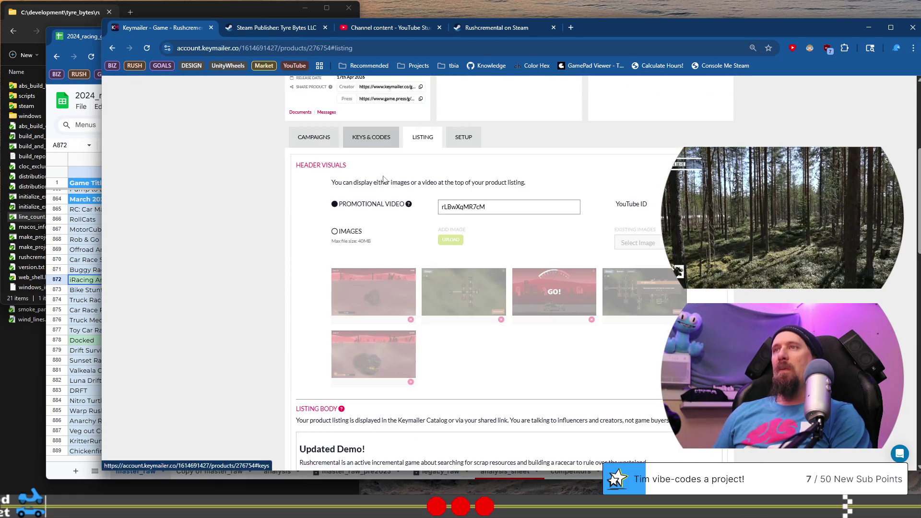
pyautogui.scroll(1, 370, 150)
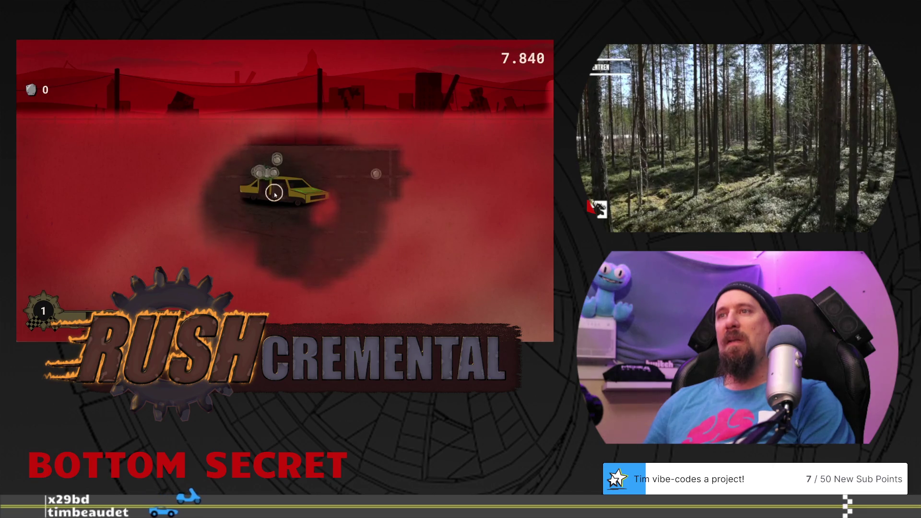
# Step: Scavenge scrap from the yellow car in the wasteland
pyautogui.click(298, 189)
pyautogui.click(269, 192)
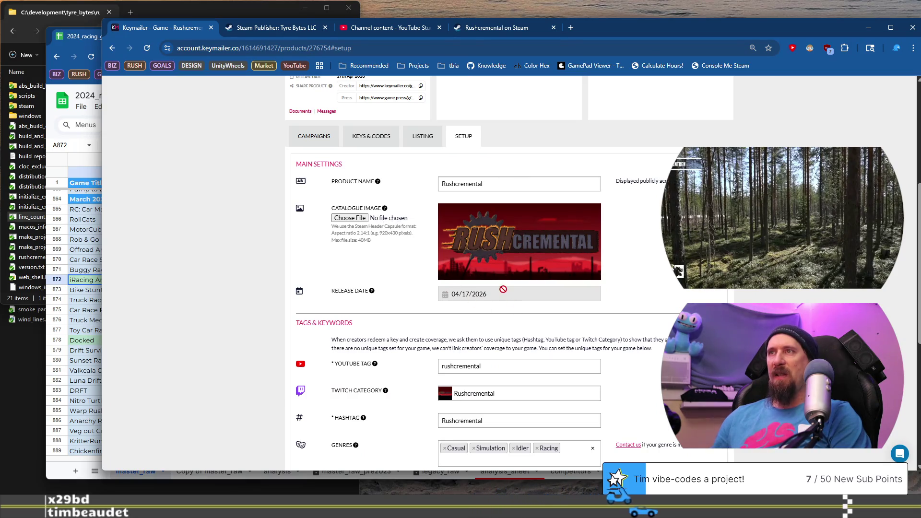
pyautogui.moveTo(372, 292)
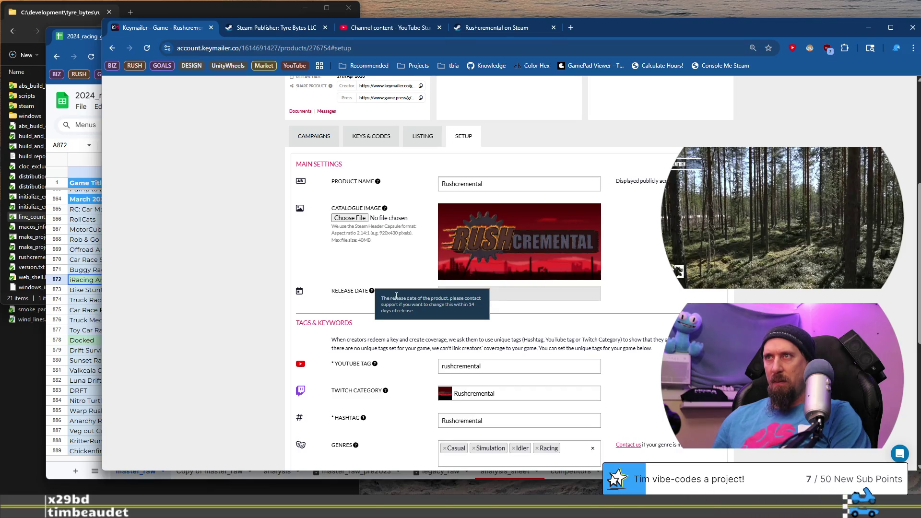
pyautogui.moveTo(396, 295); pyautogui.dragTo(421, 304)
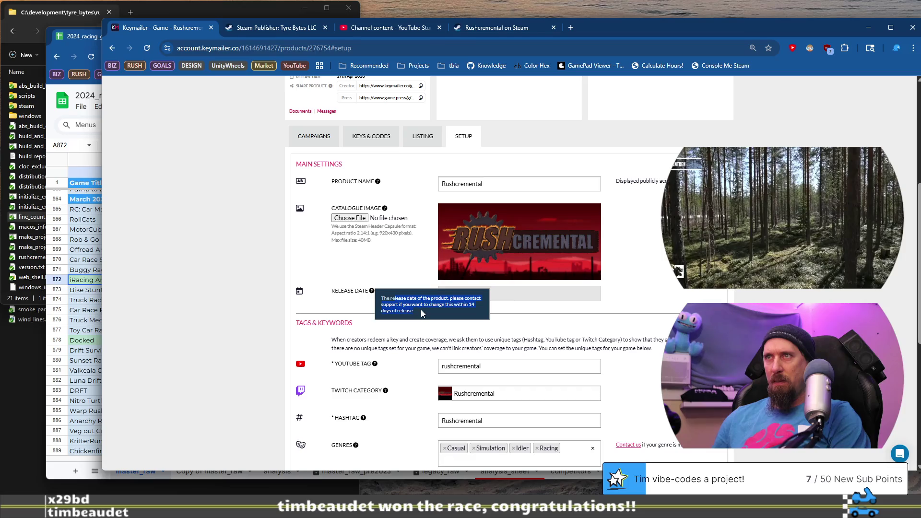
pyautogui.click(422, 313)
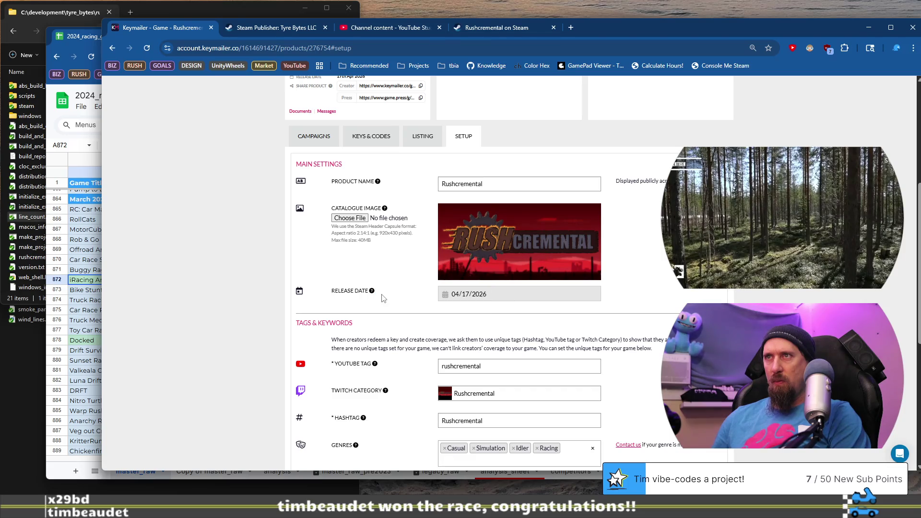
pyautogui.moveTo(372, 293)
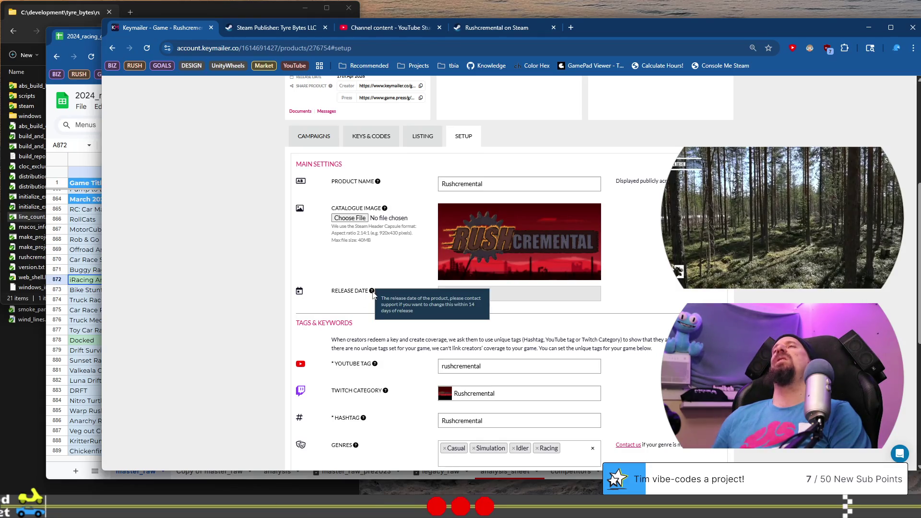
pyautogui.click(512, 28)
pyautogui.scroll(10, 709, 290)
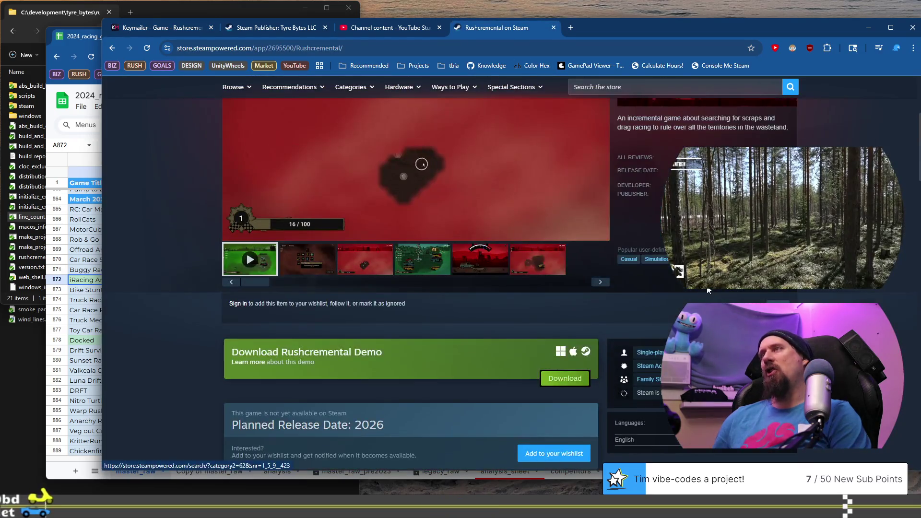
pyautogui.scroll(3, 709, 290)
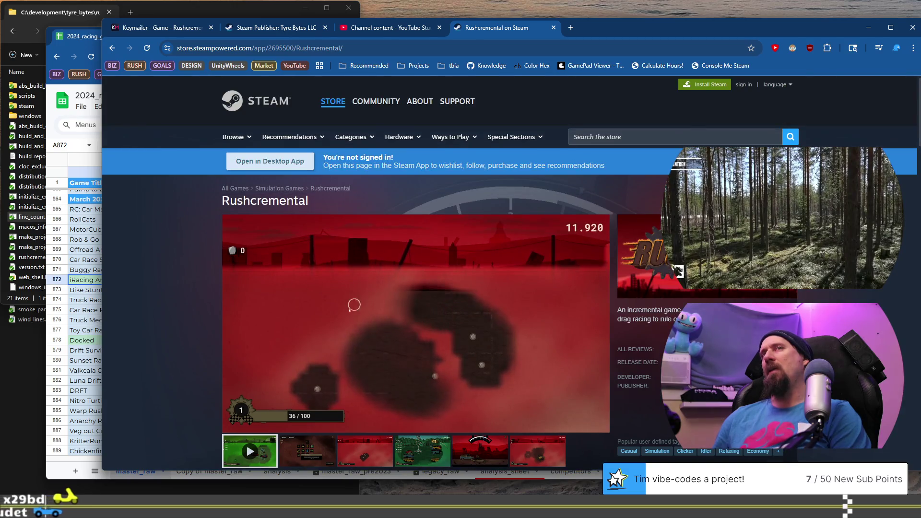
pyautogui.click(160, 27)
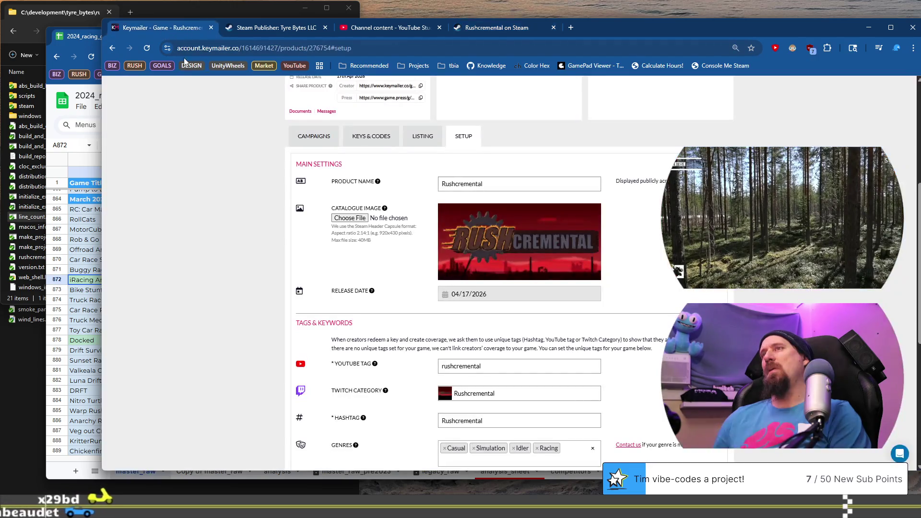
pyautogui.scroll(5, 386, 309)
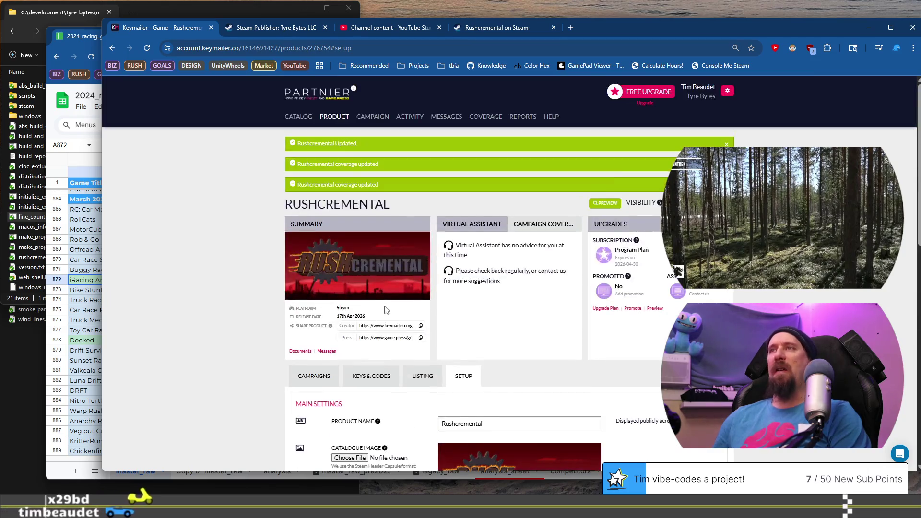
pyautogui.scroll(-1, 263, 321)
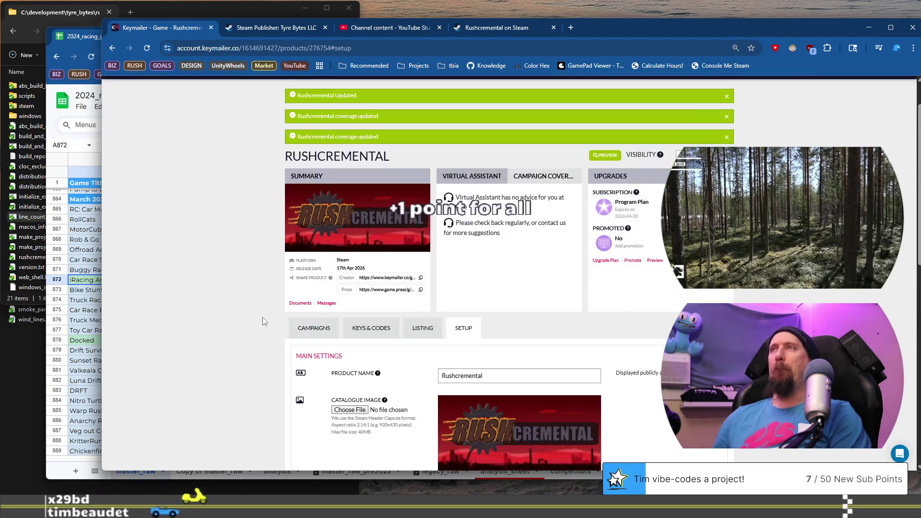
pyautogui.scroll(-1, 263, 321)
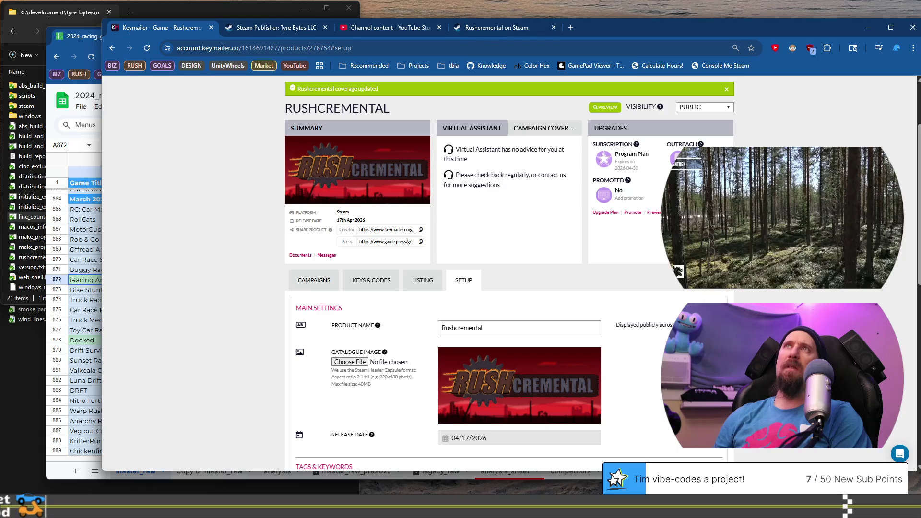
pyautogui.scroll(-10, 241, 283)
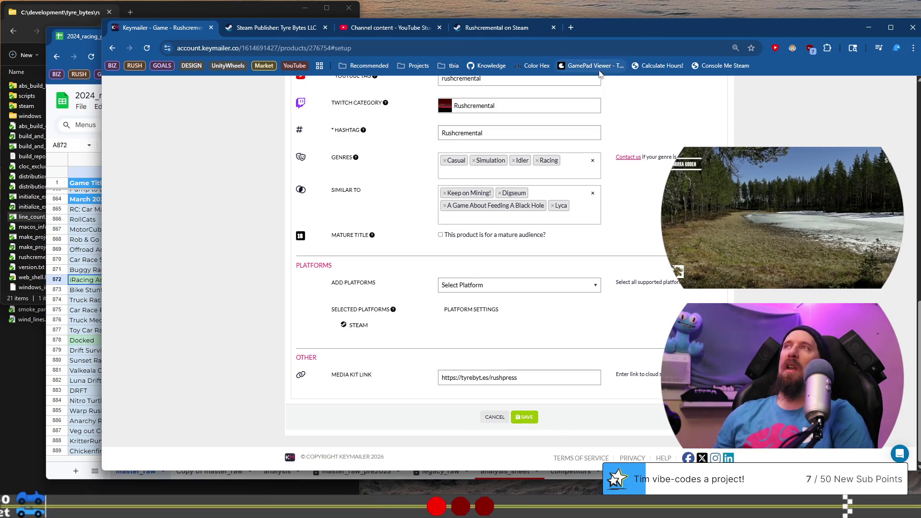
pyautogui.moveTo(663, 21)
pyautogui.mouseDown()
pyautogui.moveTo(655, 19)
pyautogui.moveTo(660, 11)
pyautogui.mouseUp()
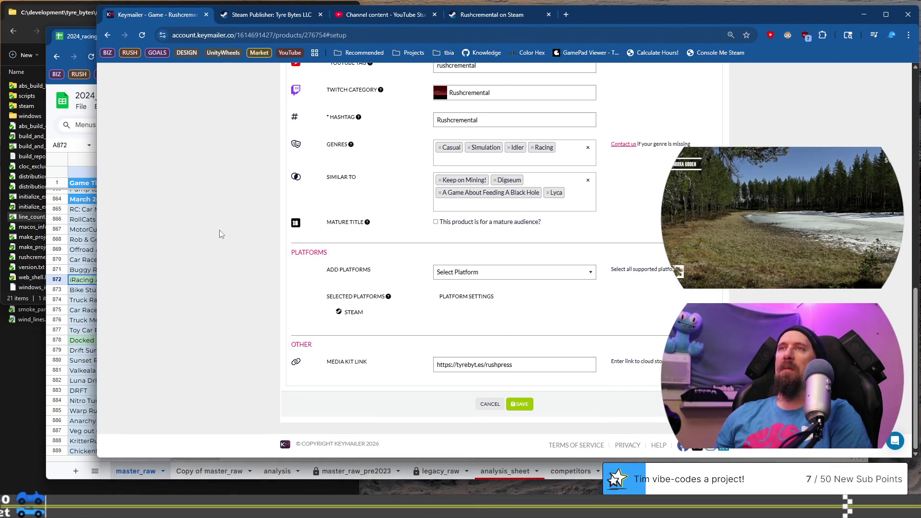
pyautogui.scroll(3, 220, 230)
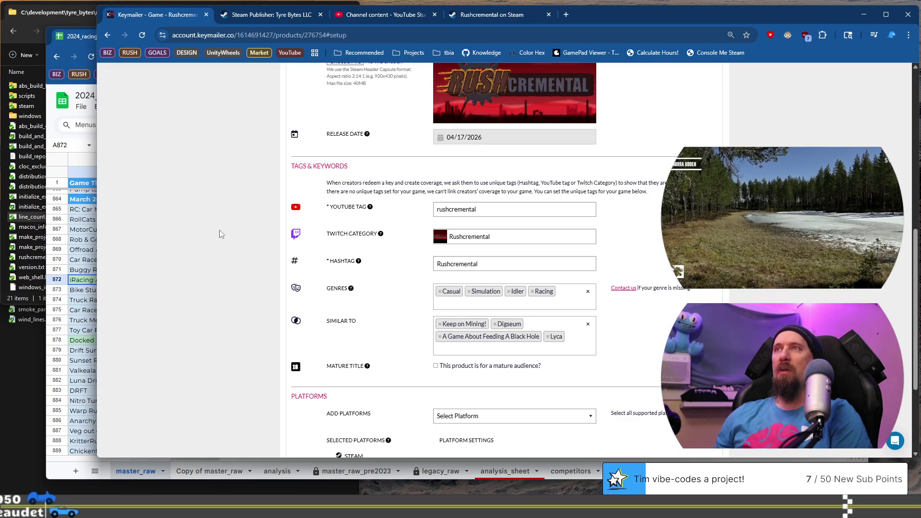
pyautogui.scroll(3, 219, 234)
pyautogui.scroll(1, 219, 234)
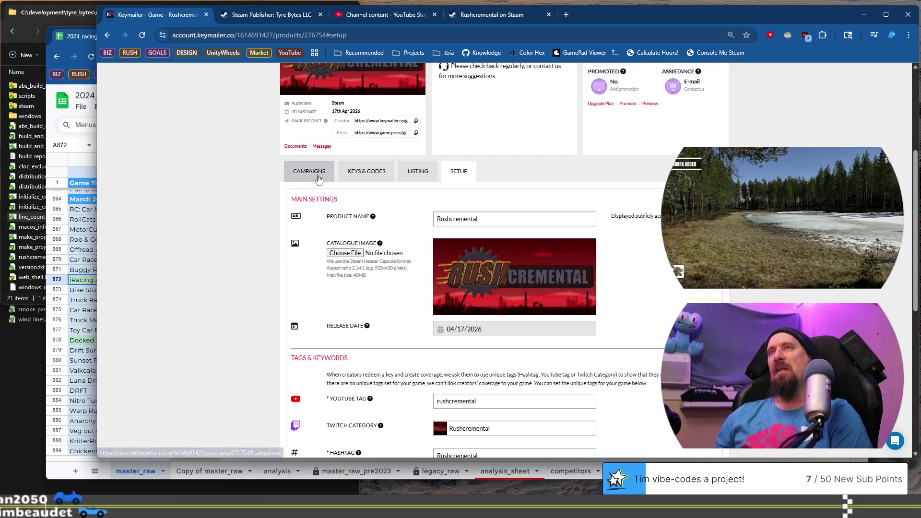
# Step: View the Rushcremental campaigns, cancelling the Leave site prompt from a campaign's edit link
pyautogui.click(318, 177)
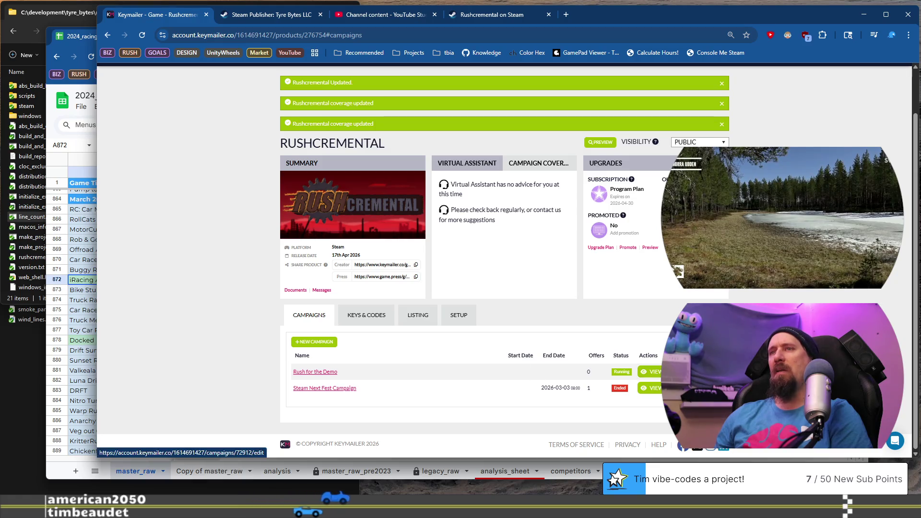
pyautogui.click(652, 372)
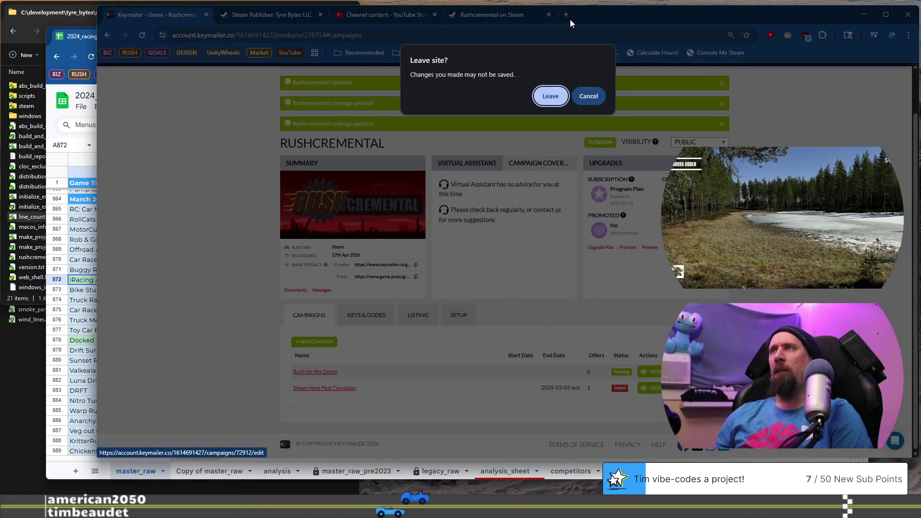
pyautogui.click(588, 97)
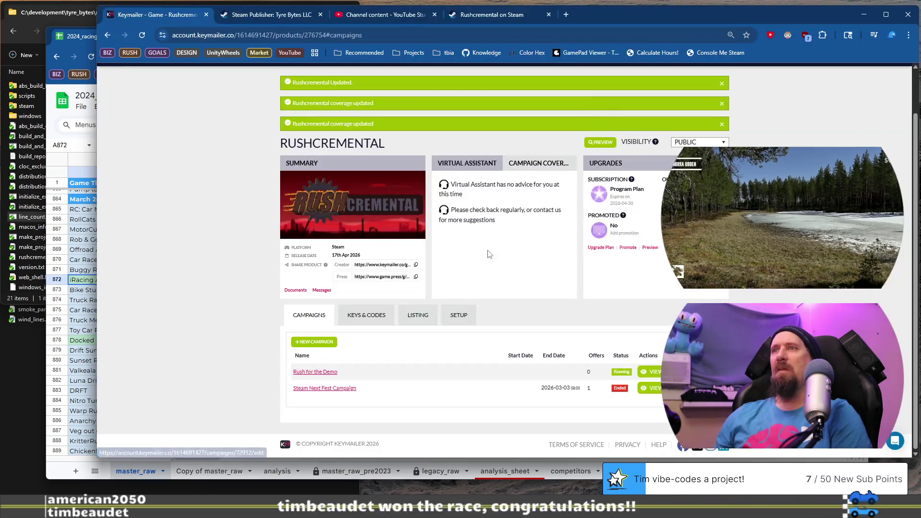
pyautogui.scroll(1, 367, 349)
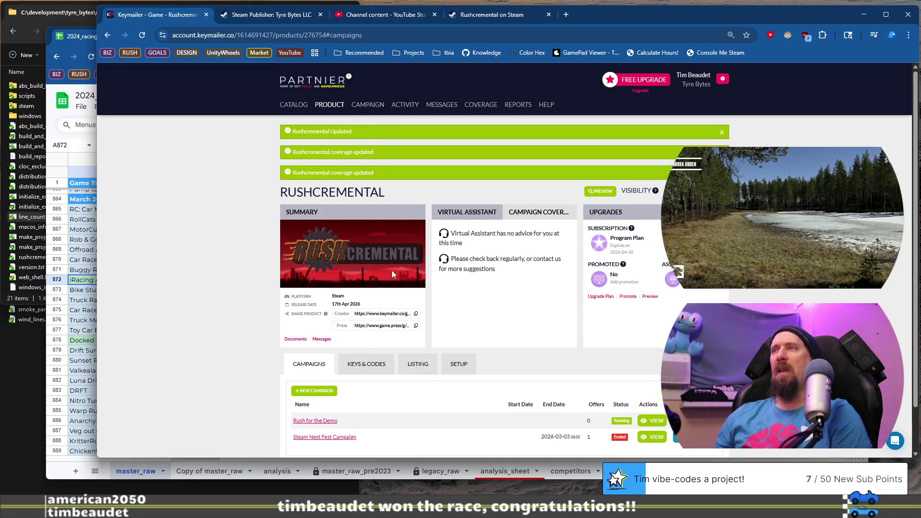
pyautogui.scroll(-1, 391, 260)
# Step: Publish the Rushcremental changes from the bottom of the Listing tab and confirm with OK
pyautogui.click(413, 318)
pyautogui.scroll(-10, 274, 272)
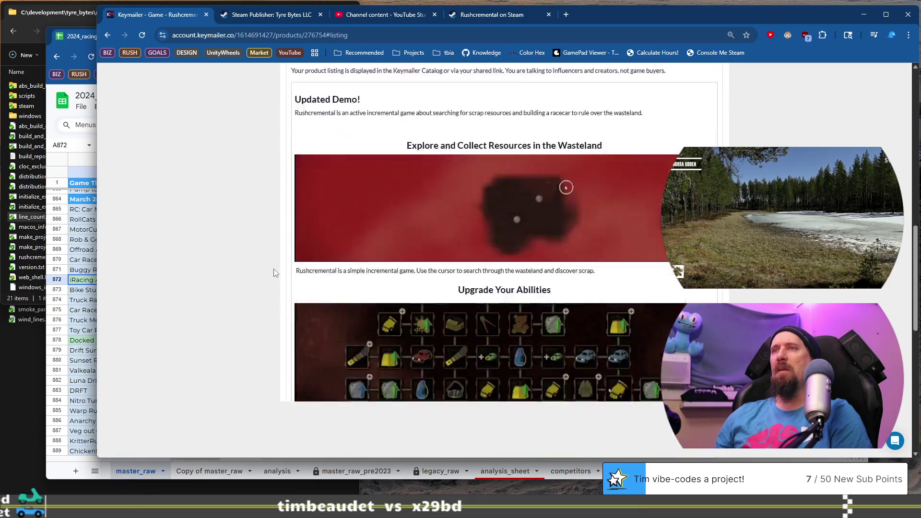
pyautogui.scroll(-10, 274, 272)
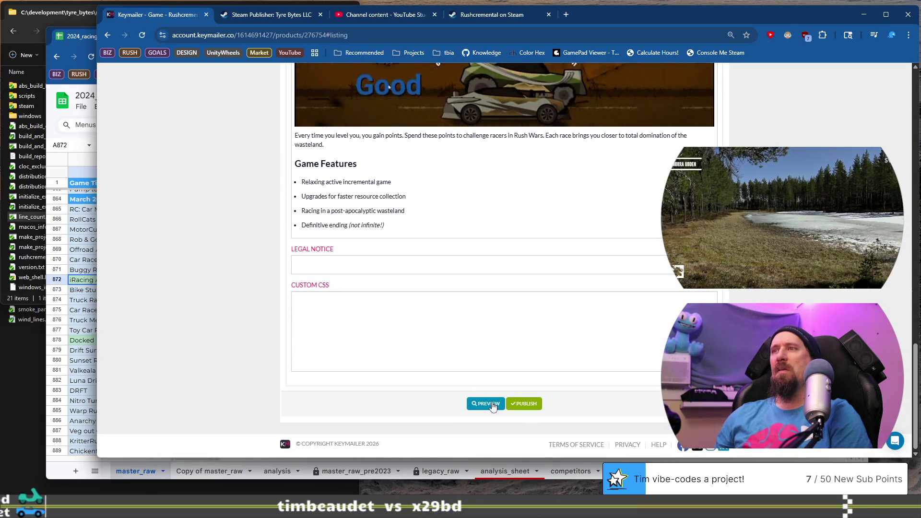
pyautogui.click(524, 404)
pyautogui.click(558, 97)
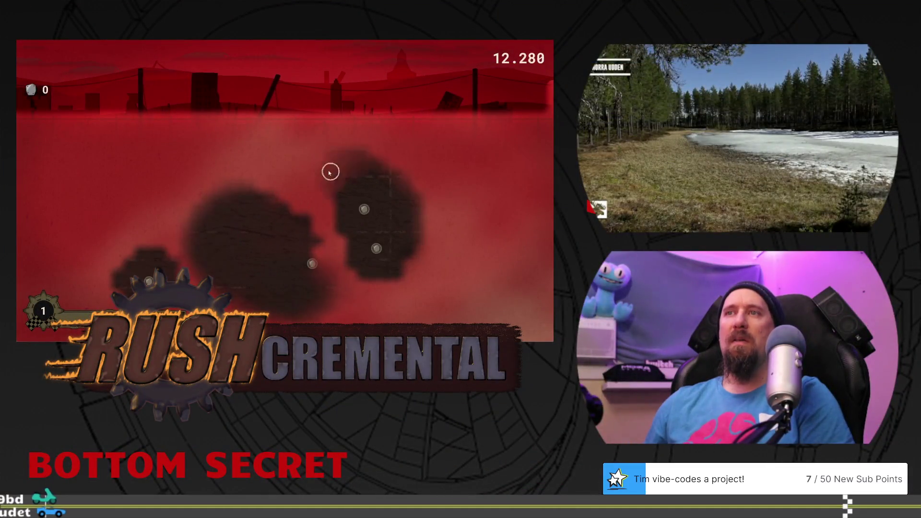
# Step: Play the Rushcremental trailer showing scrap scavenging, drag races and the workshop
pyautogui.click(277, 194)
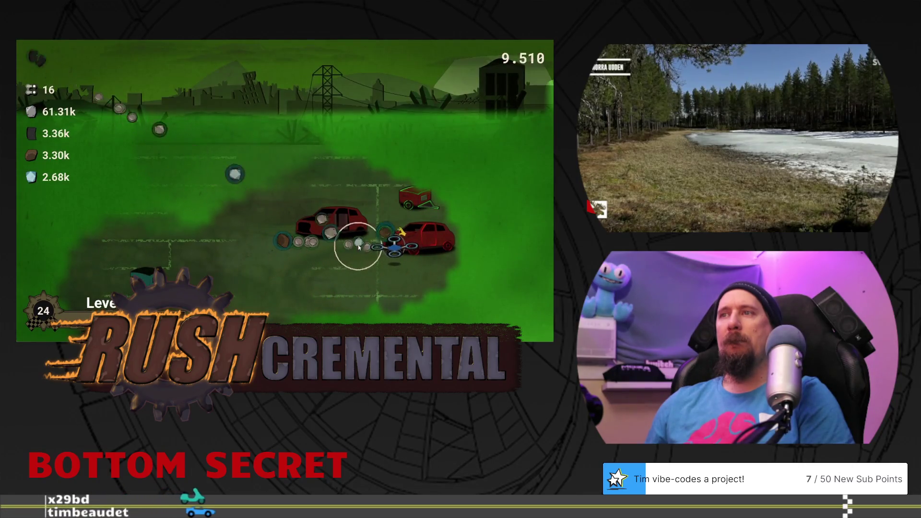
pyautogui.click(412, 197)
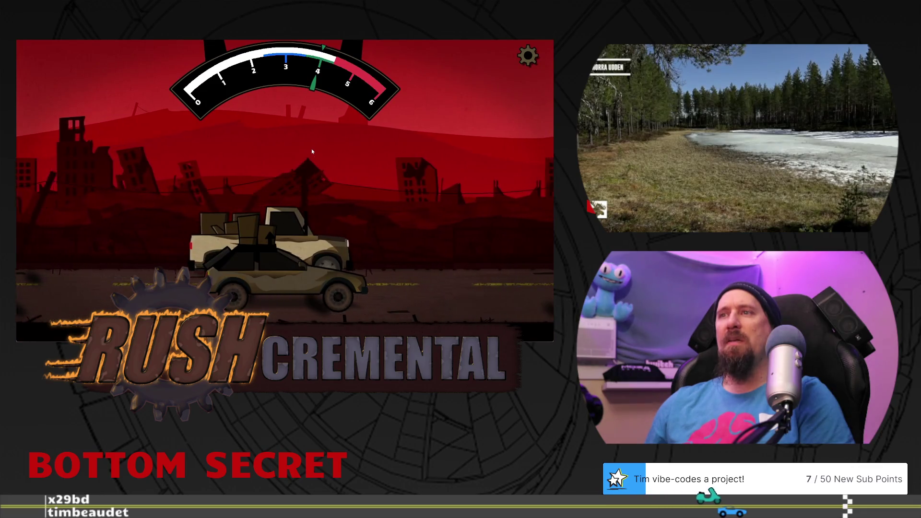
pyautogui.click(312, 152)
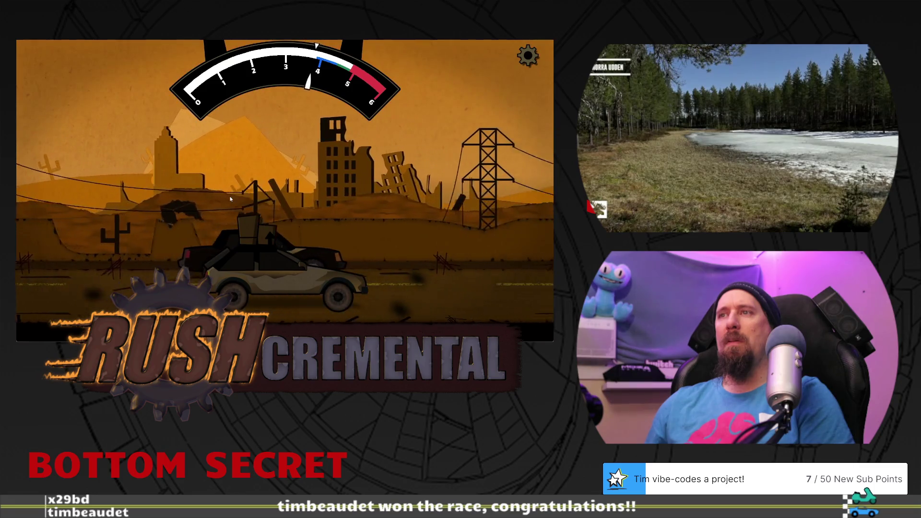
pyautogui.click(230, 198)
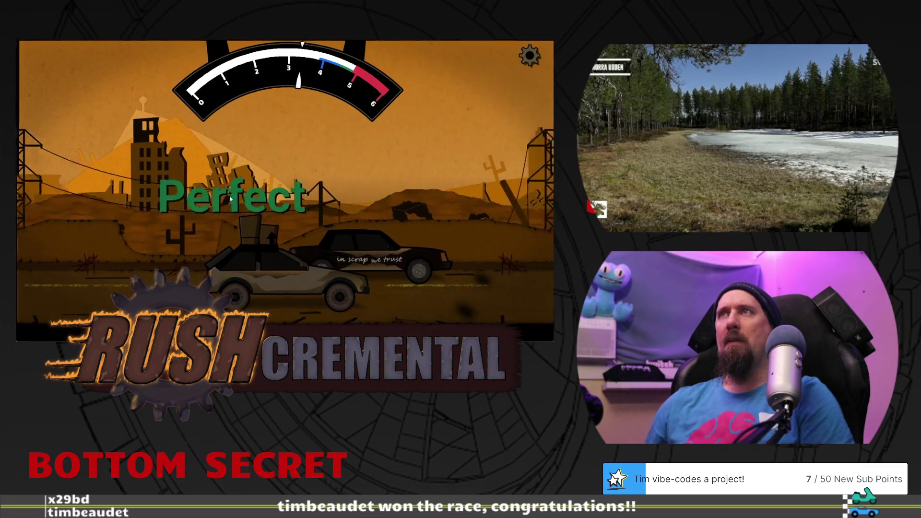
pyautogui.click(225, 174)
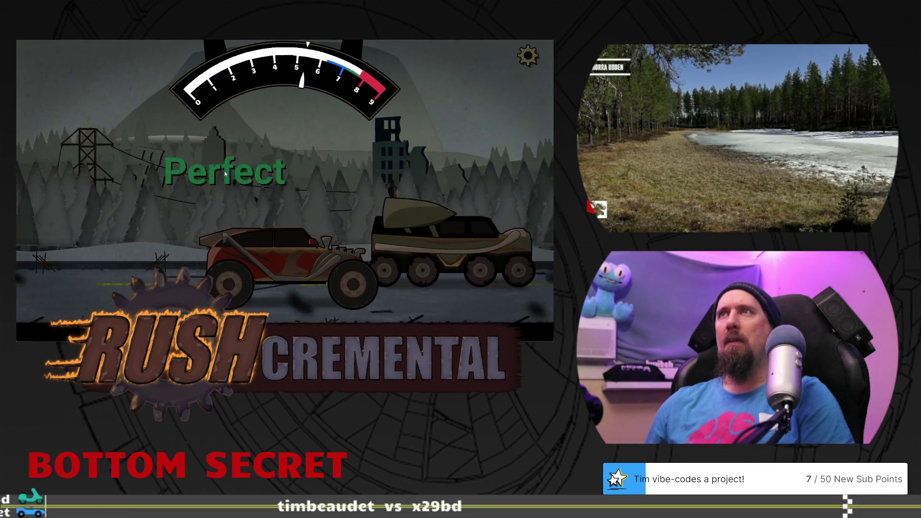
pyautogui.click(401, 158)
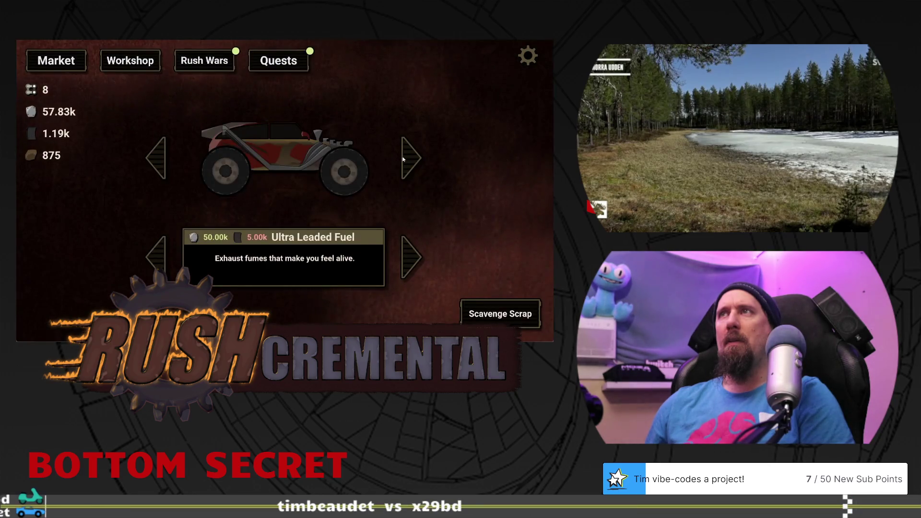
pyautogui.click(278, 61)
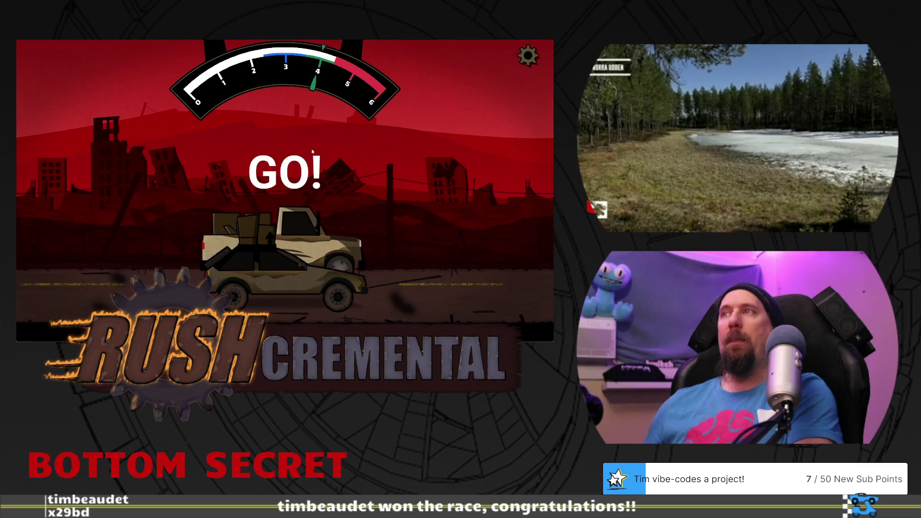
pyautogui.click(312, 152)
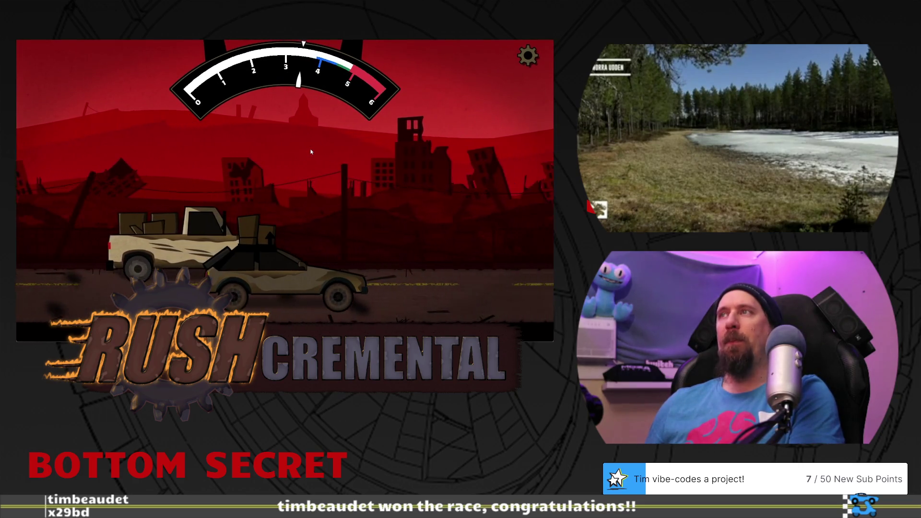
pyautogui.click(230, 199)
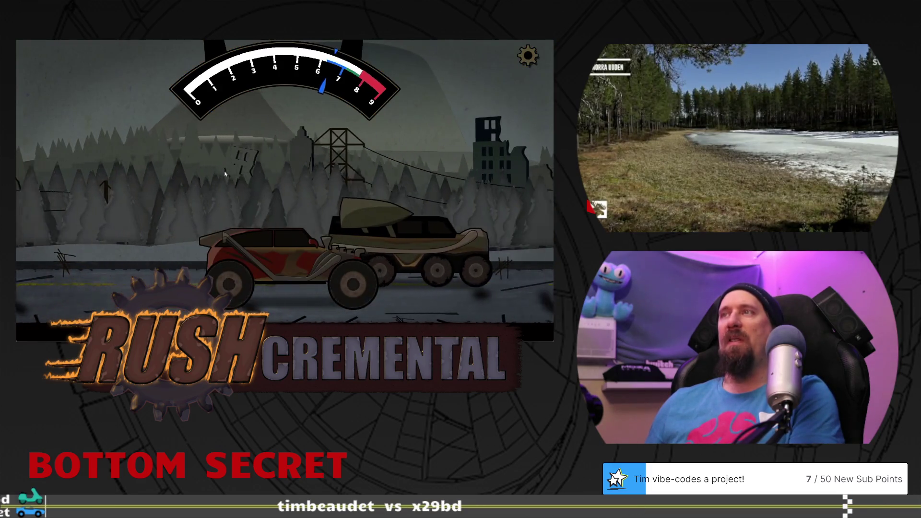
pyautogui.click(225, 173)
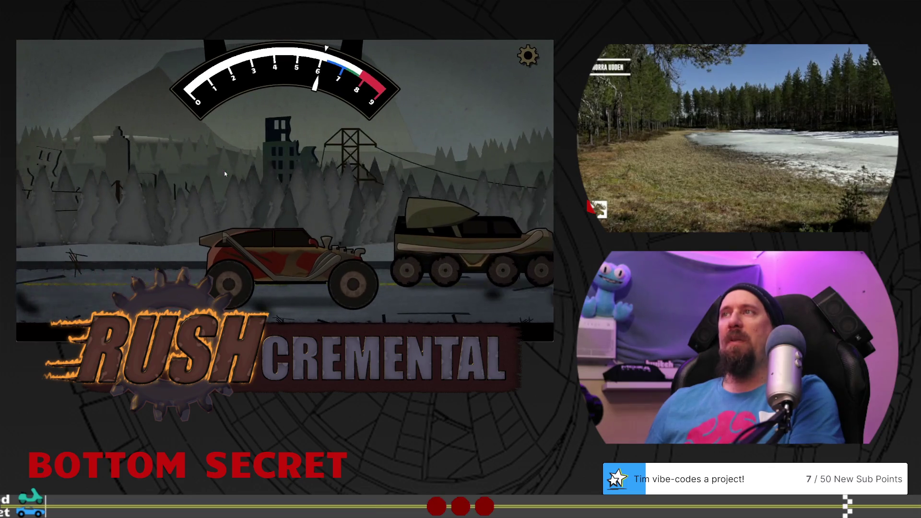
pyautogui.click(403, 160)
pyautogui.click(278, 61)
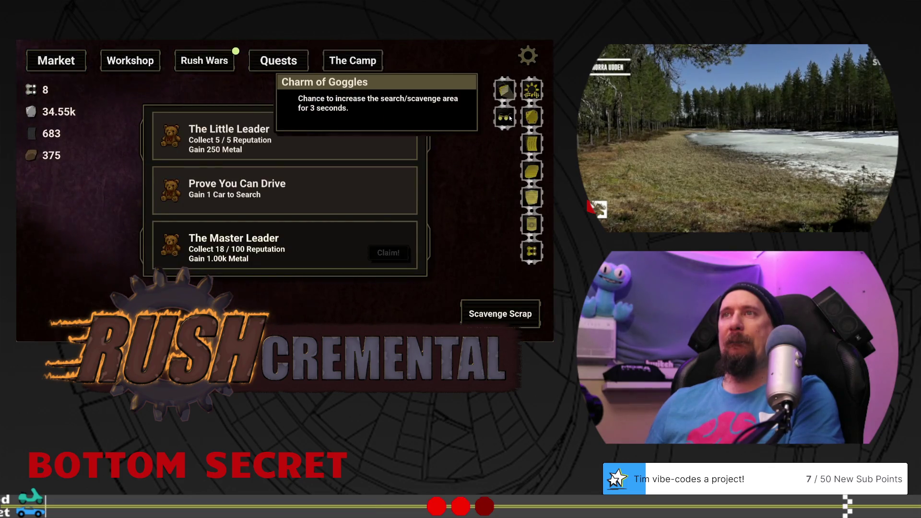
pyautogui.click(500, 313)
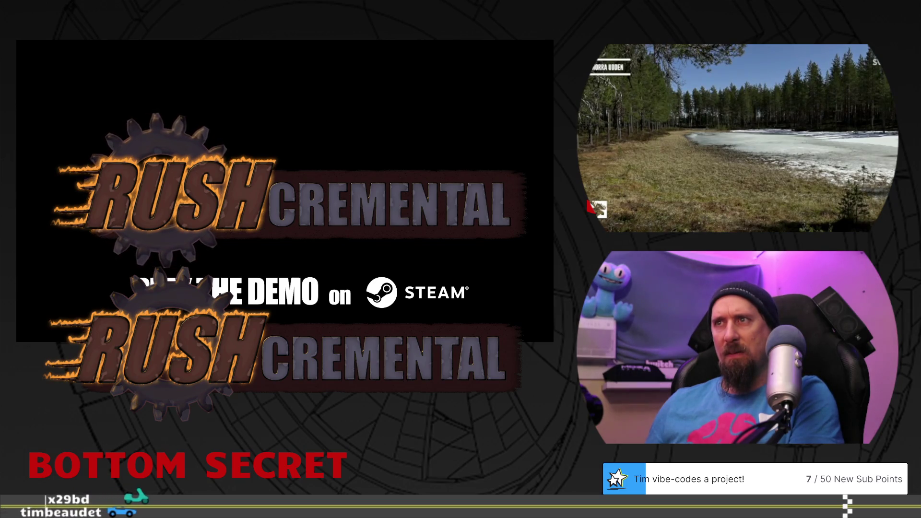
pyautogui.click(267, 243)
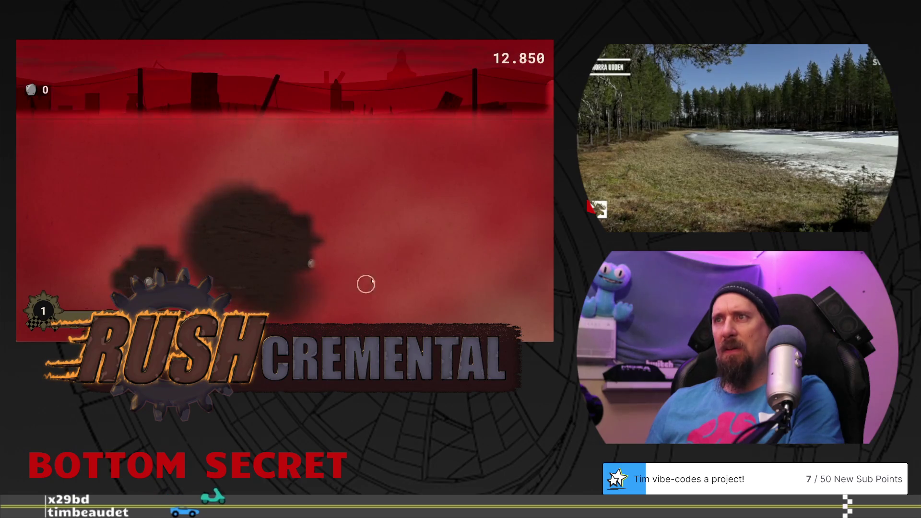
pyautogui.click(280, 191)
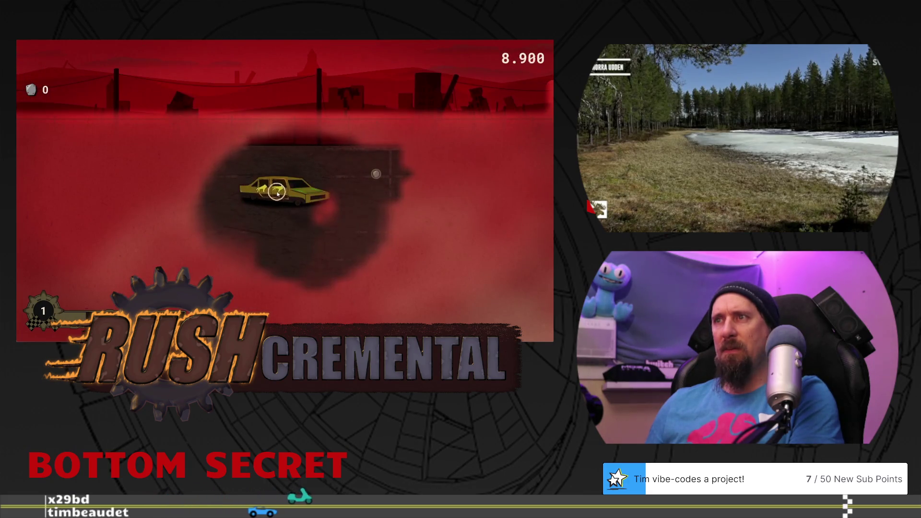
pyautogui.click(277, 193)
pyautogui.click(302, 193)
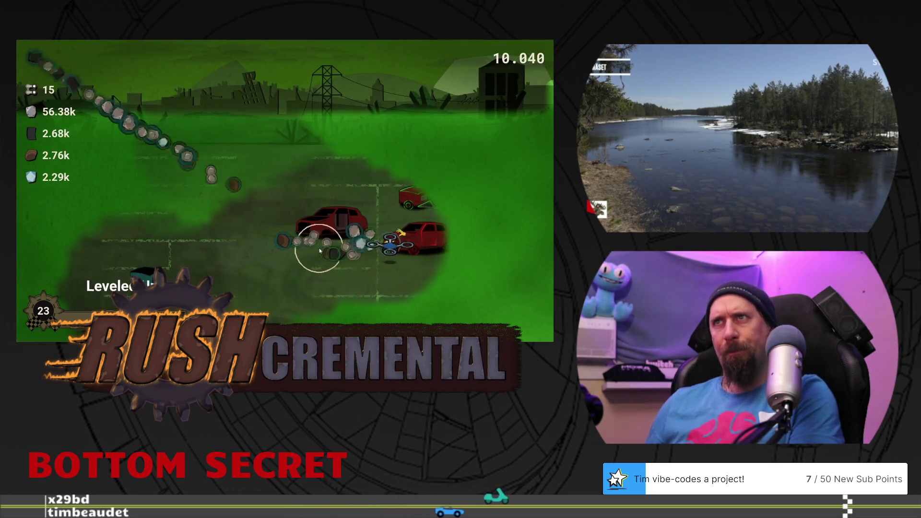
pyautogui.click(418, 199)
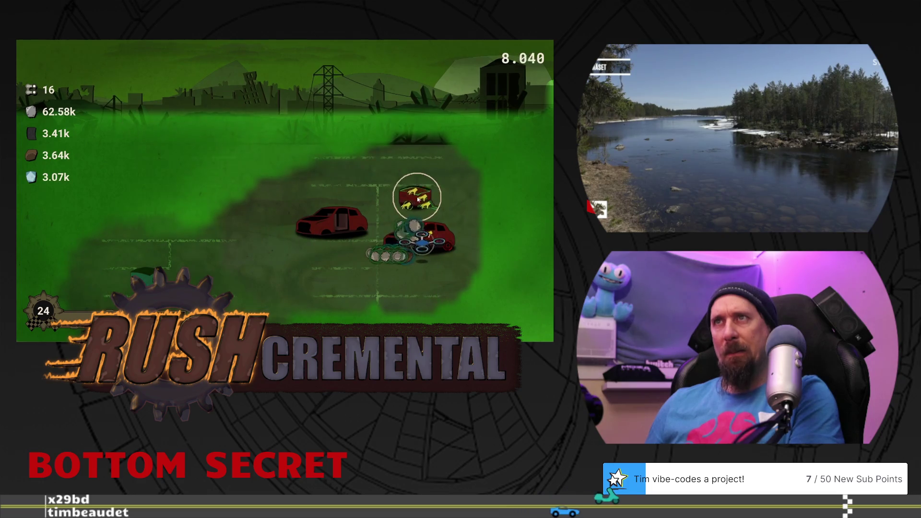
pyautogui.click(412, 210)
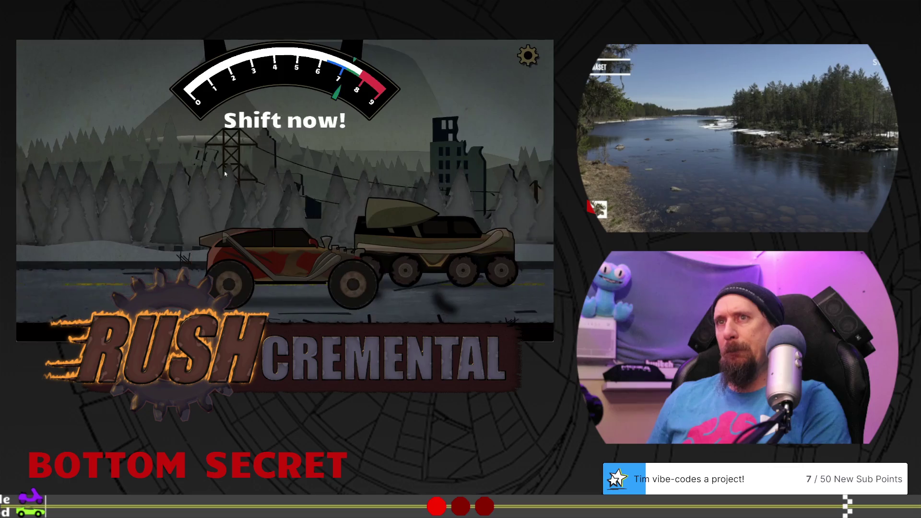
pyautogui.click(408, 154)
pyautogui.click(278, 60)
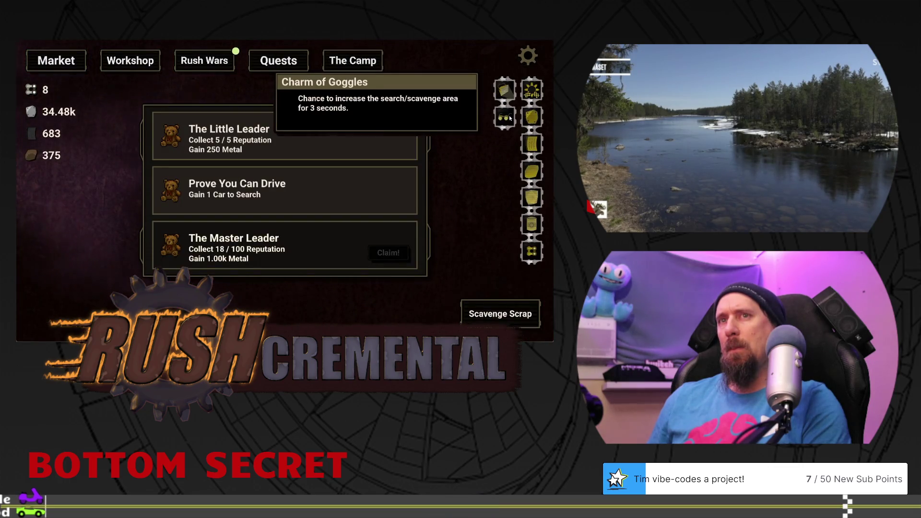
pyautogui.click(500, 314)
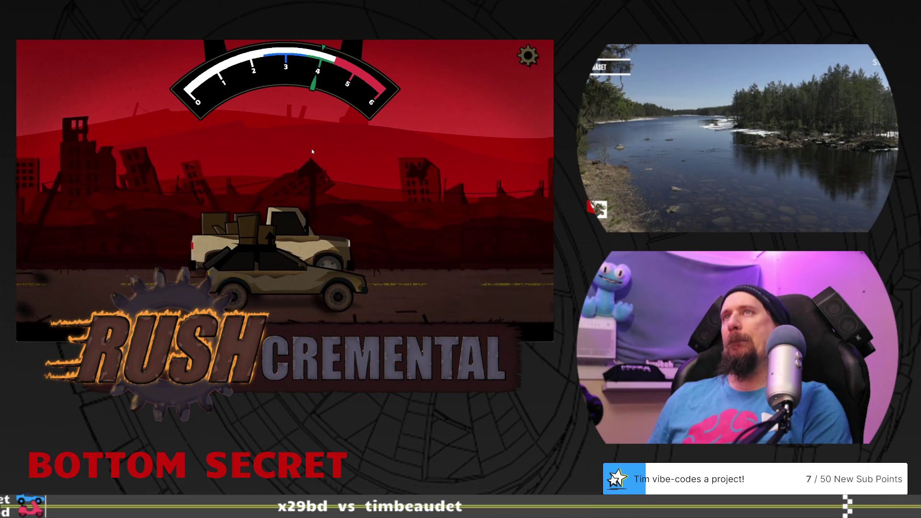
pyautogui.click(312, 152)
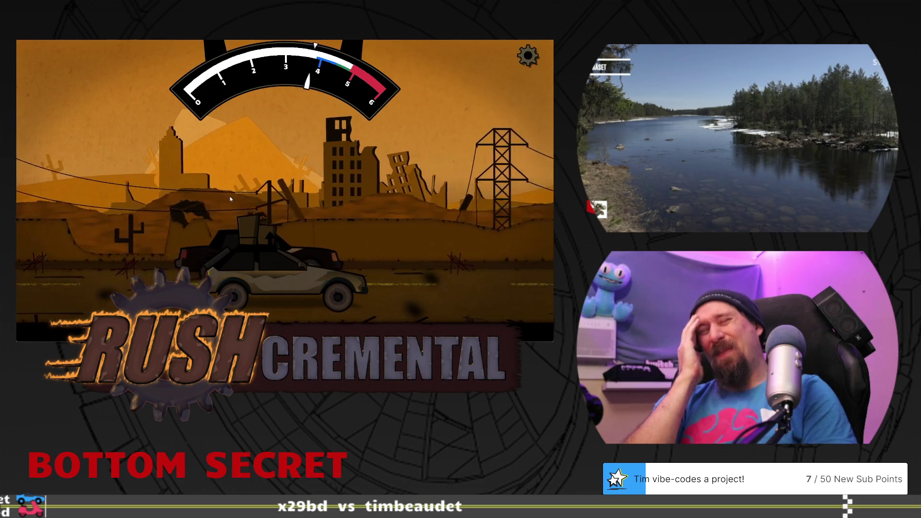
pyautogui.click(228, 189)
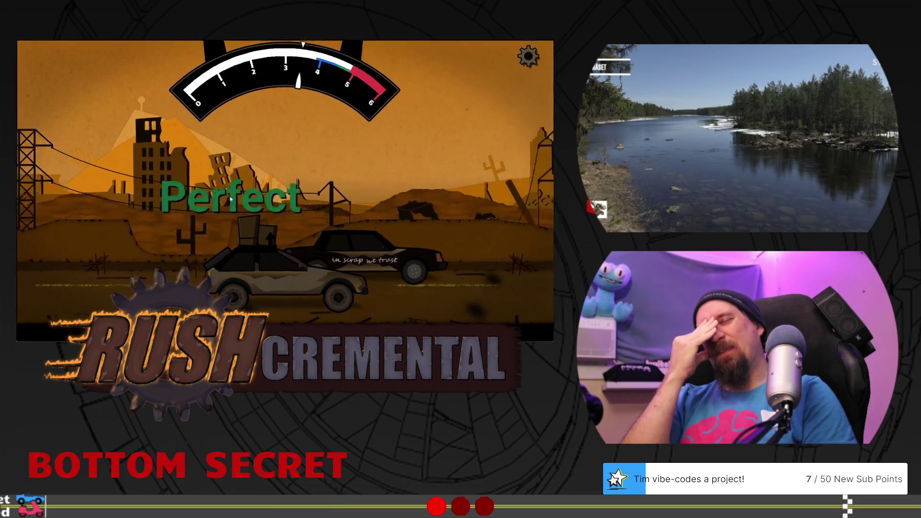
pyautogui.click(225, 174)
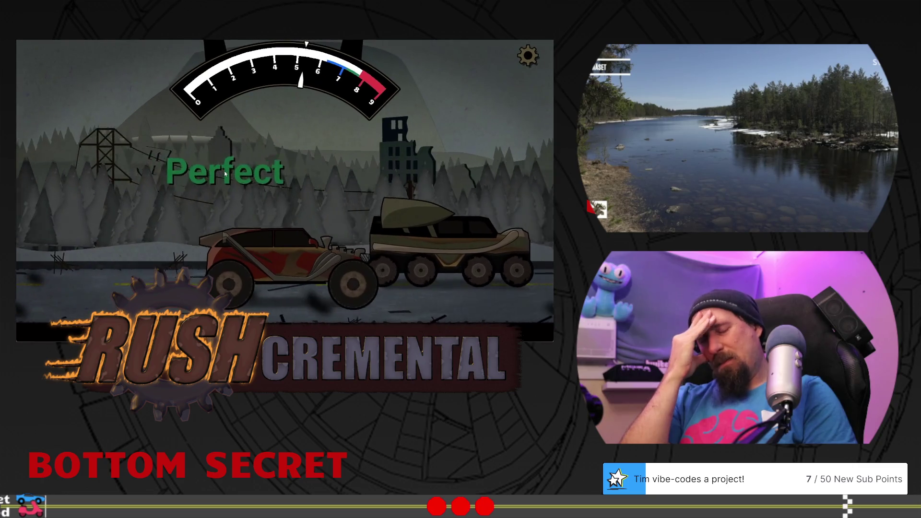
pyautogui.click(406, 158)
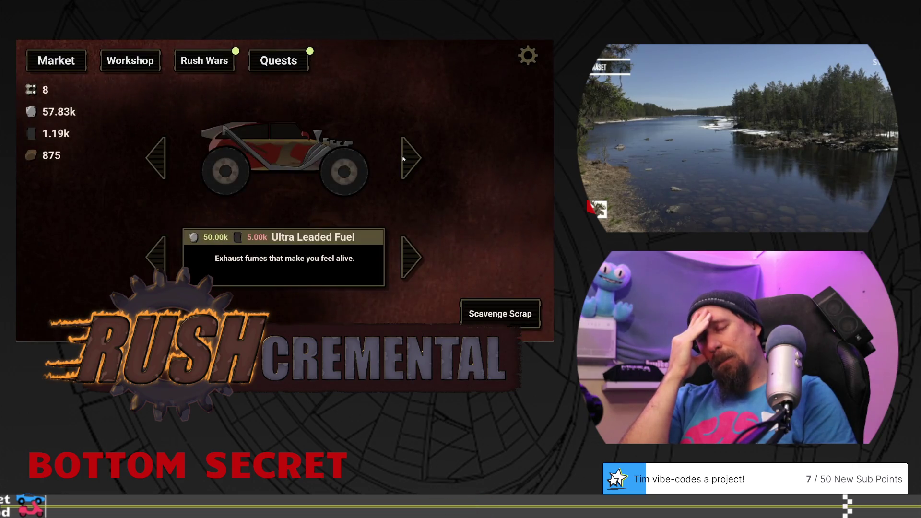
pyautogui.click(278, 61)
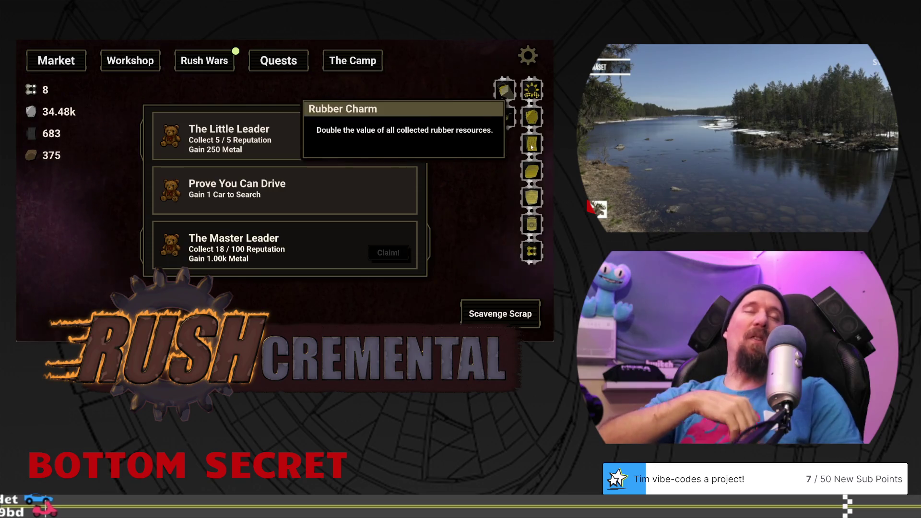
pyautogui.click(501, 313)
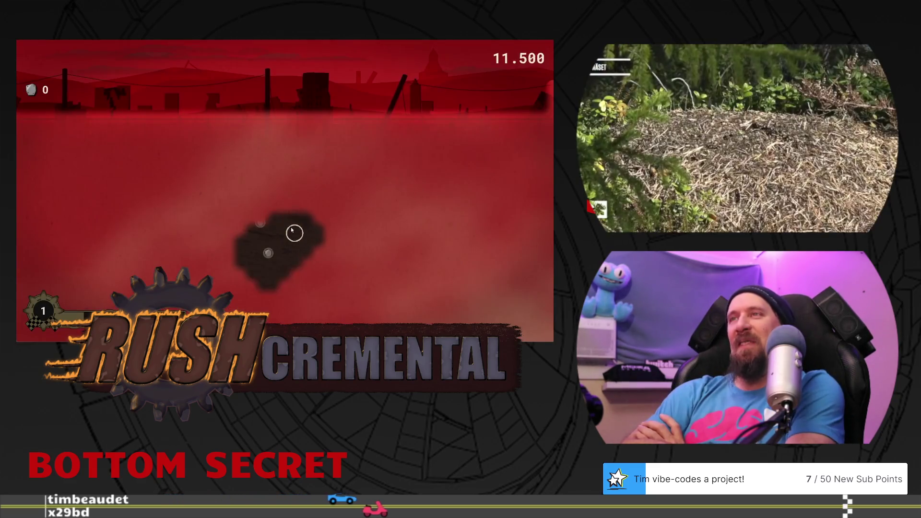
pyautogui.moveTo(265, 238)
pyautogui.mouseDown()
pyautogui.moveTo(360, 287)
pyautogui.moveTo(359, 182)
pyautogui.mouseUp()
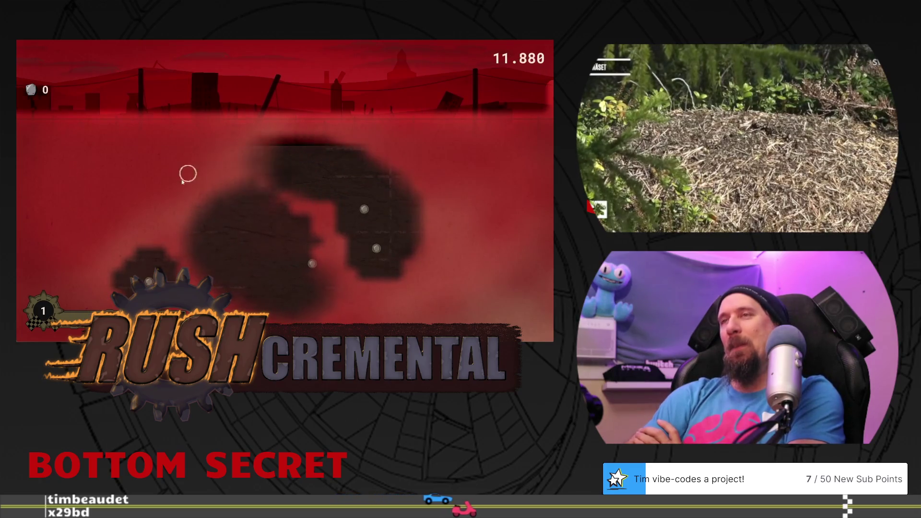
pyautogui.moveTo(189, 174); pyautogui.dragTo(282, 189)
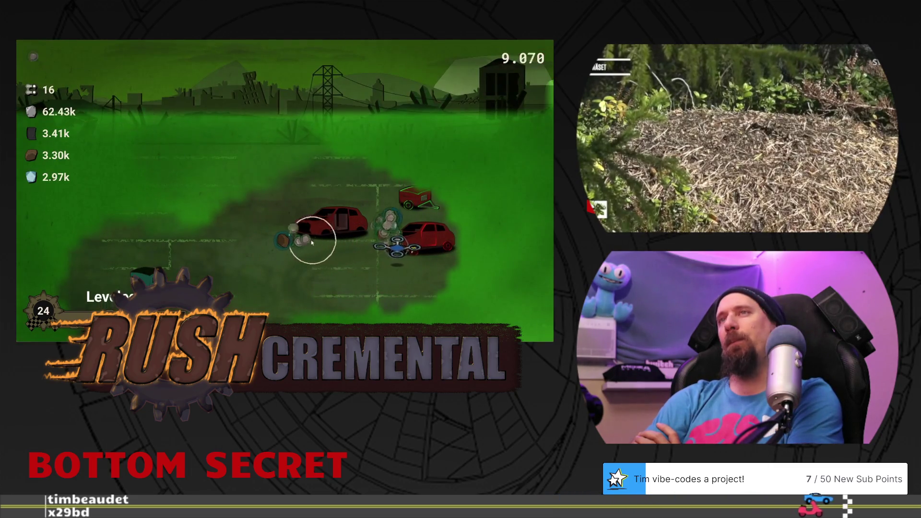
pyautogui.moveTo(373, 212); pyautogui.dragTo(418, 199)
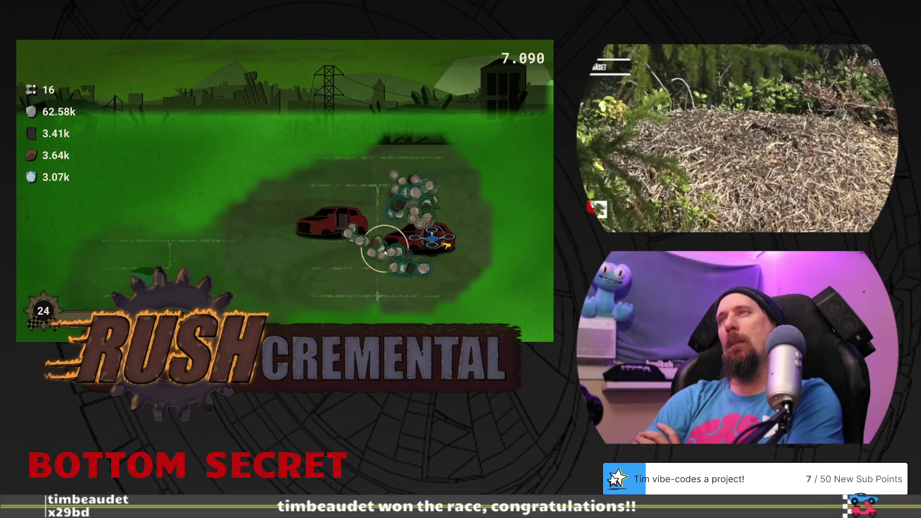
pyautogui.moveTo(384, 249); pyautogui.dragTo(417, 265)
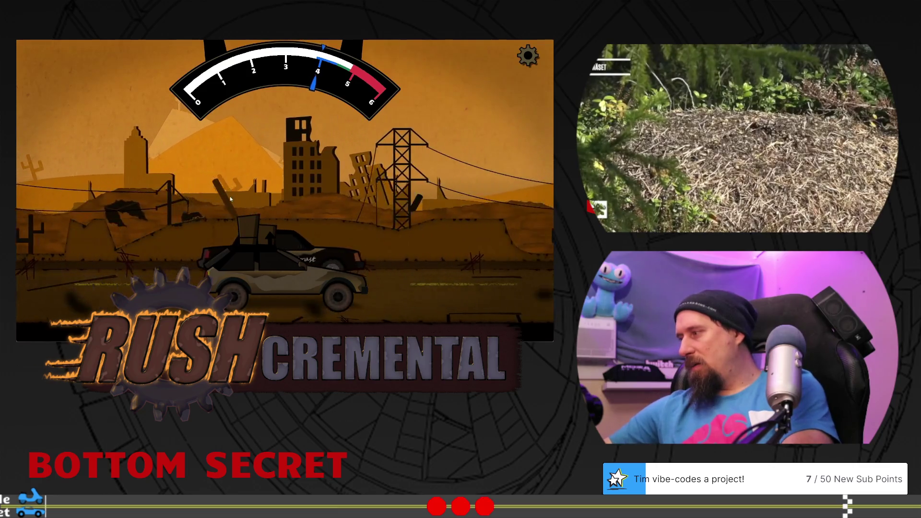
pyautogui.scroll(-12, 414, 354)
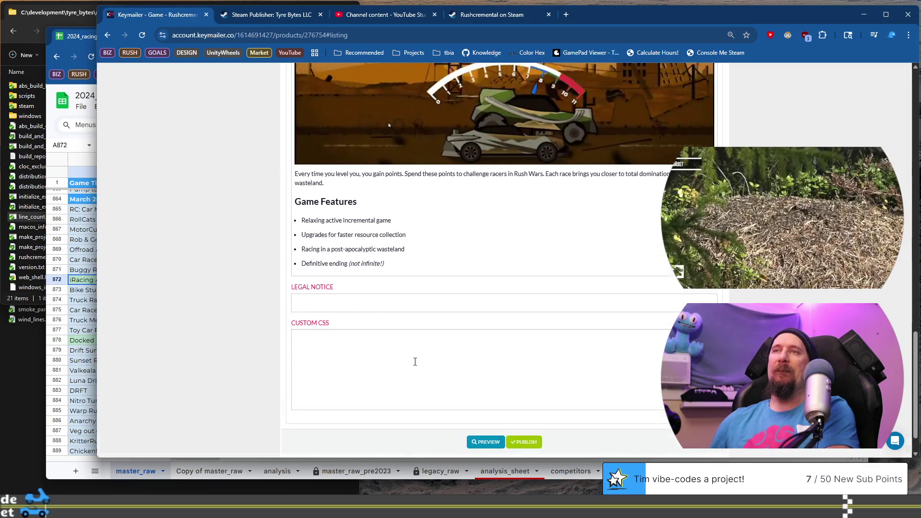
# Step: Review the listing's description, Game Features and Legal Notice, then focus the Custom CSS box
pyautogui.scroll(-1, 415, 361)
pyautogui.scroll(6, 414, 362)
pyautogui.scroll(10, 415, 361)
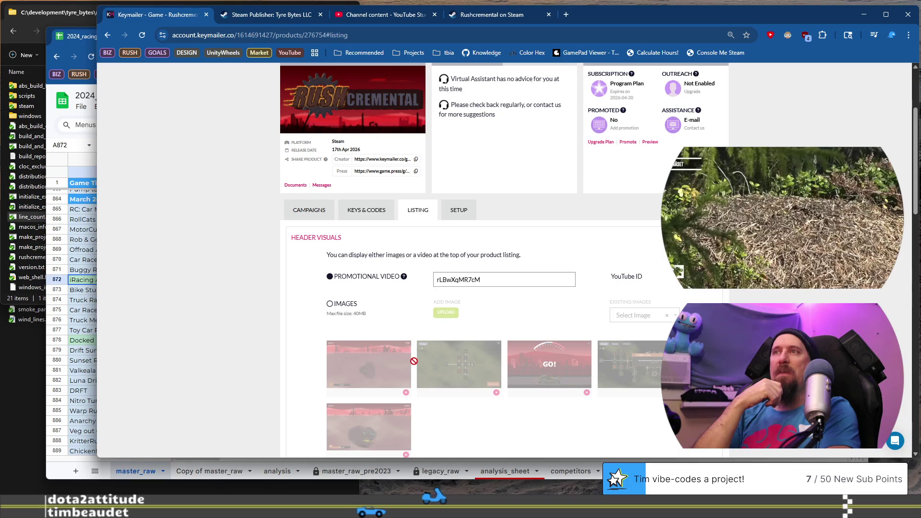
pyautogui.scroll(-15, 414, 361)
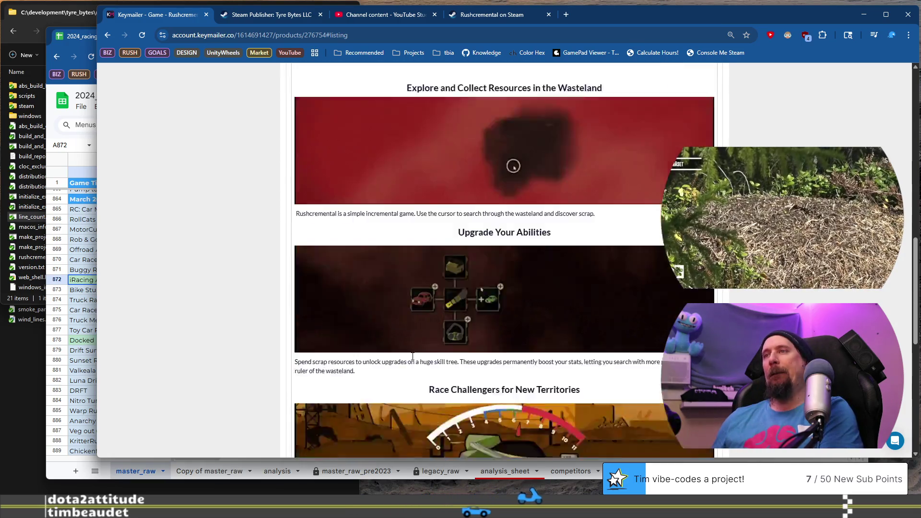
pyautogui.click(419, 356)
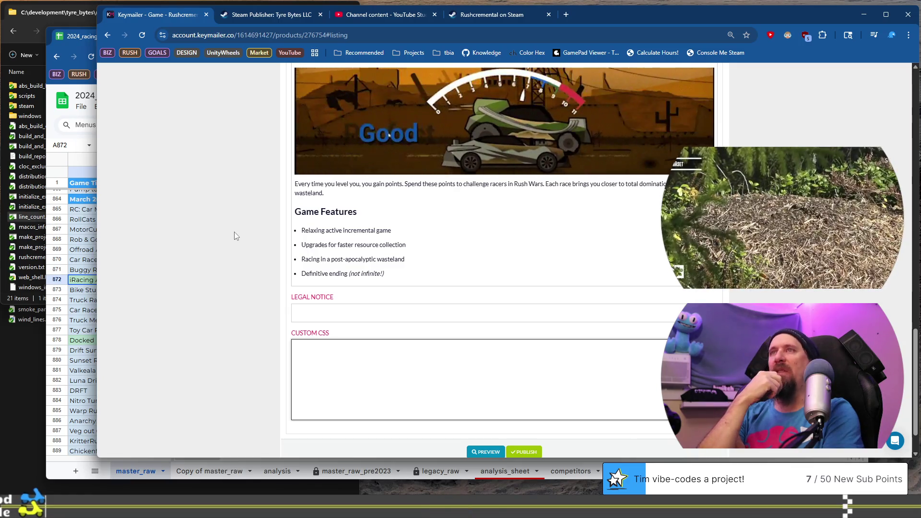
# Step: Rewrite the Keymailer description so each level adds links to your chain of reputation
pyautogui.doubleClick(394, 184)
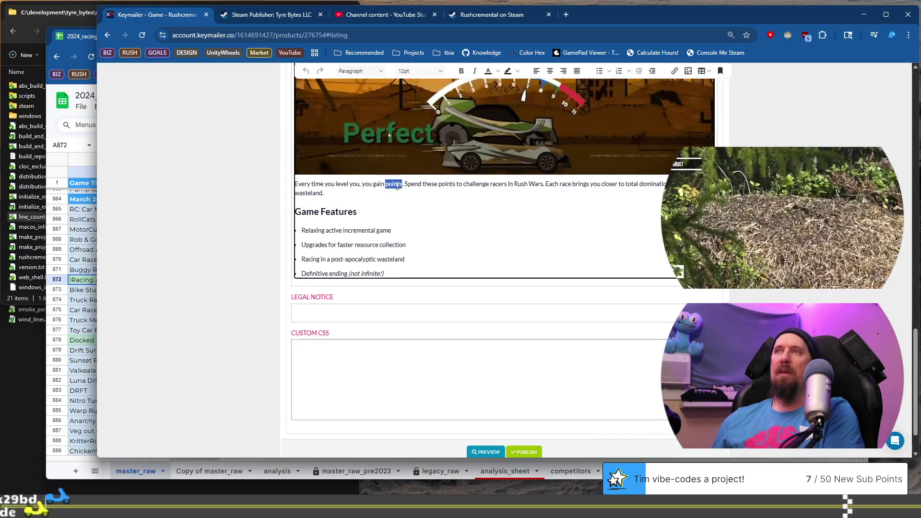
pyautogui.press('Right')
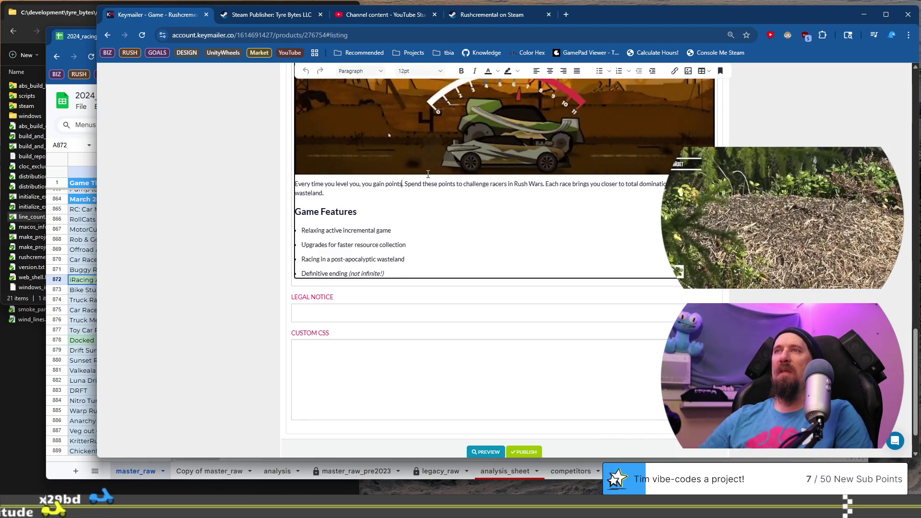
pyautogui.hotkey('ctrl', 'shift', 'Left')
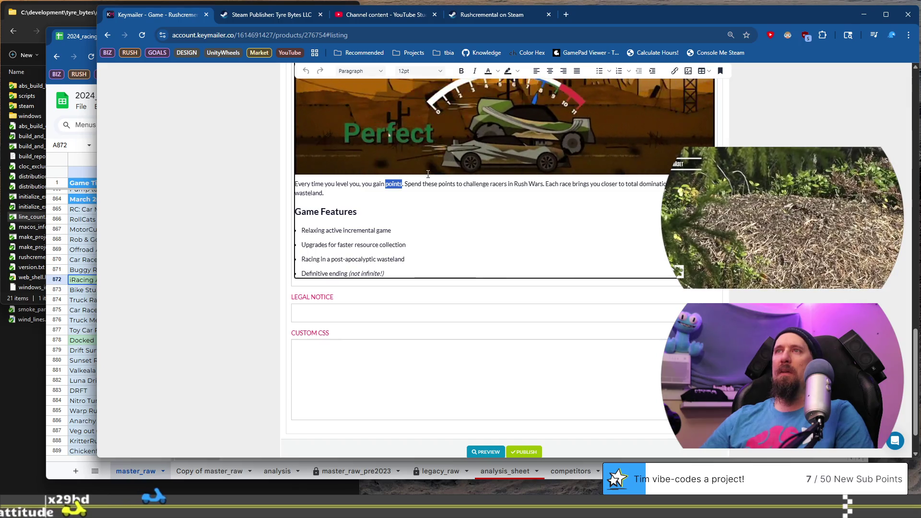
pyautogui.write('chain link')
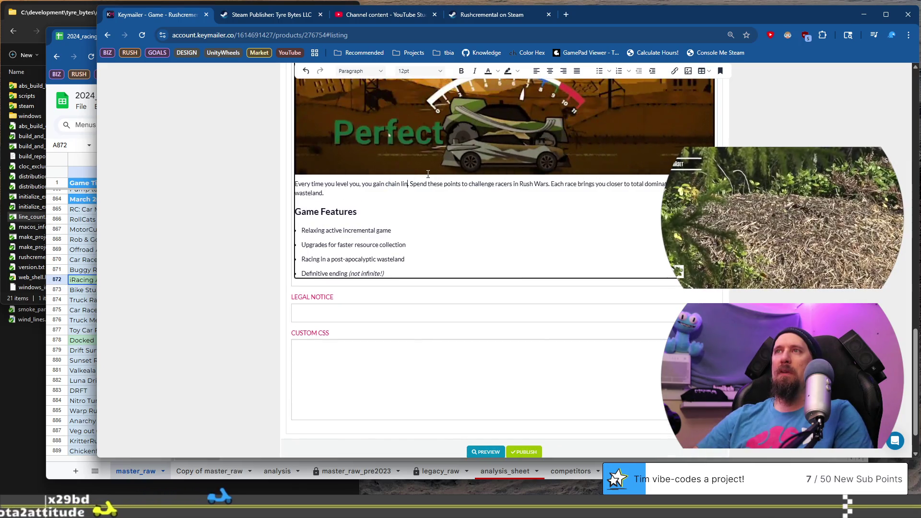
pyautogui.write('s for you')
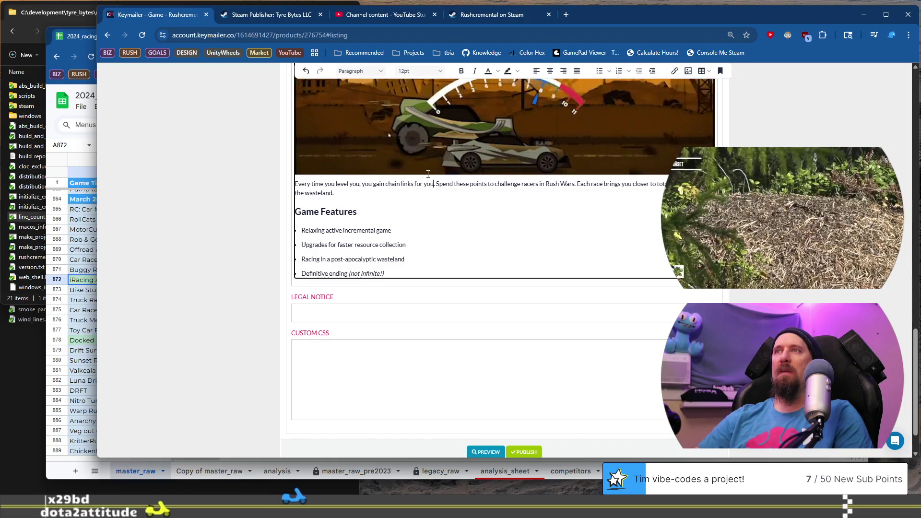
pyautogui.hotkey('ctrl', 'BackSpace')
pyautogui.hotkey('ctrl', 'BackSpace')
pyautogui.write('th')
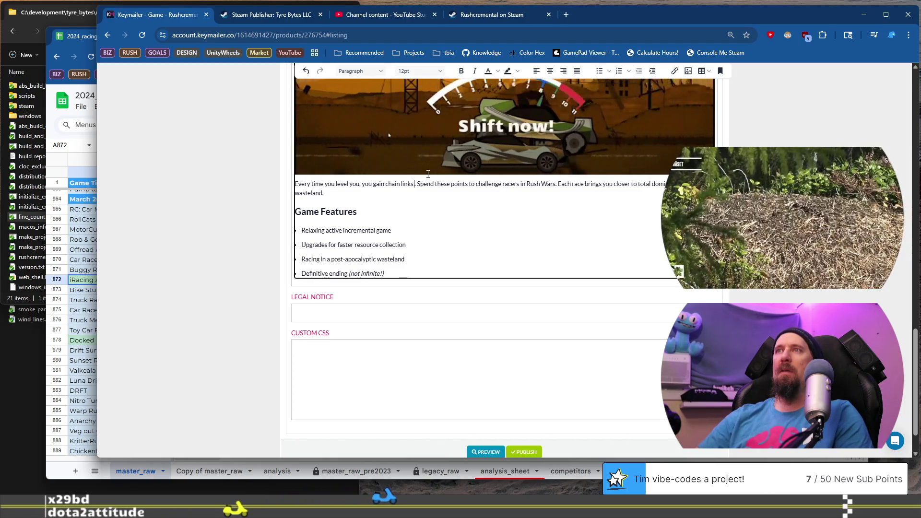
pyautogui.write('at re')
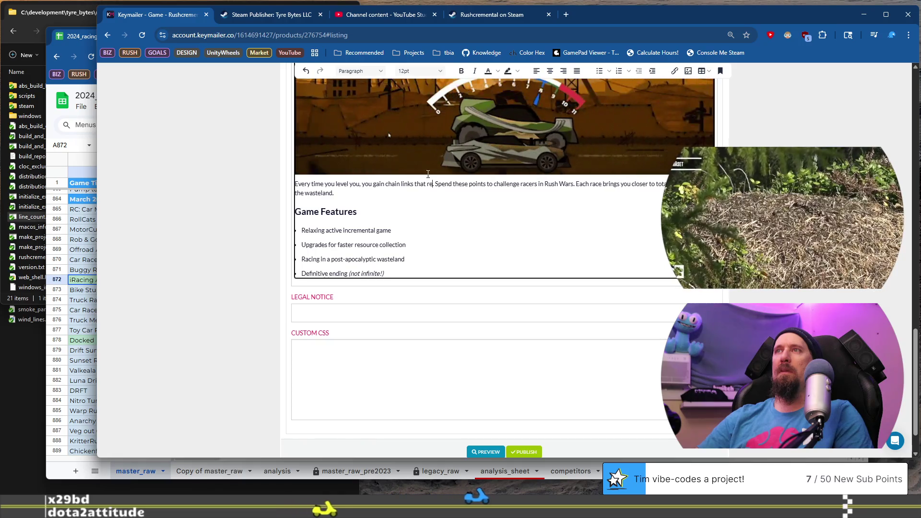
pyautogui.hotkey('ctrl', 'shift', 'Left')
pyautogui.hotkey('ctrl', 'shift', 'Left')
pyautogui.hotkey('ctrl', 'shift', 'Left')
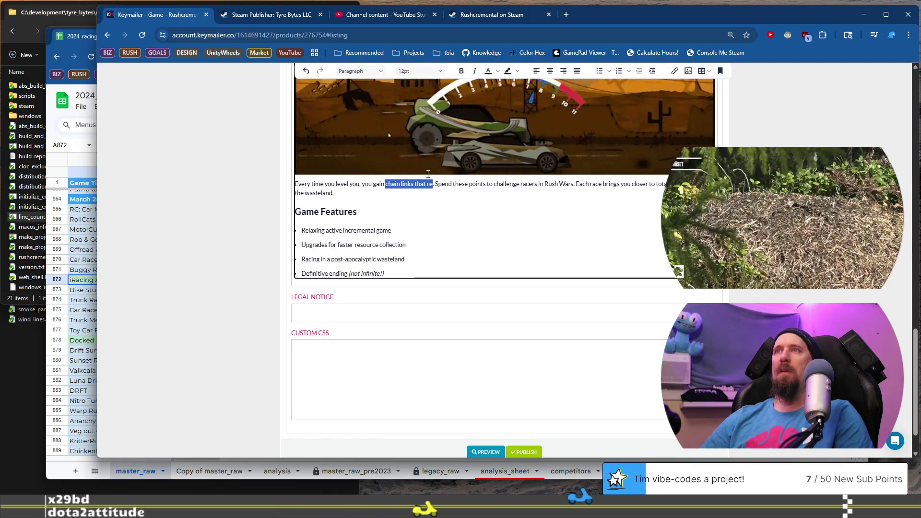
pyautogui.write('add links')
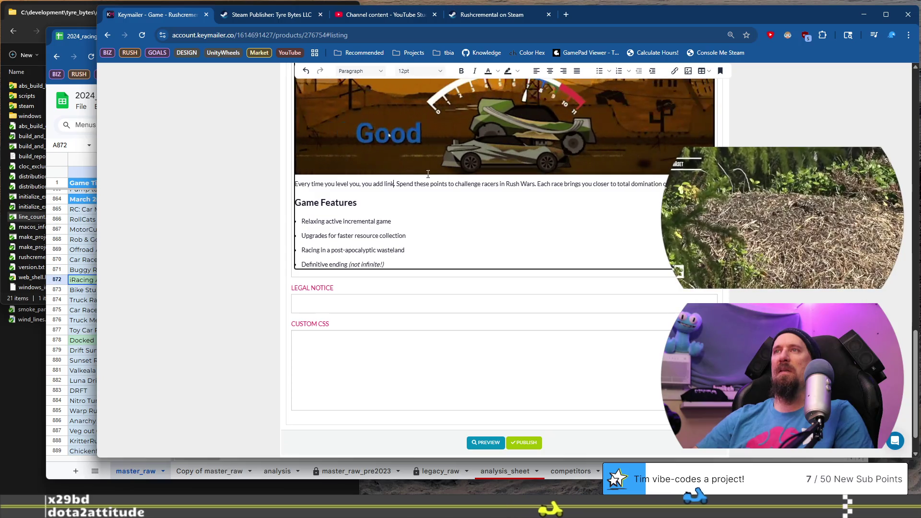
pyautogui.write(' to your cha')
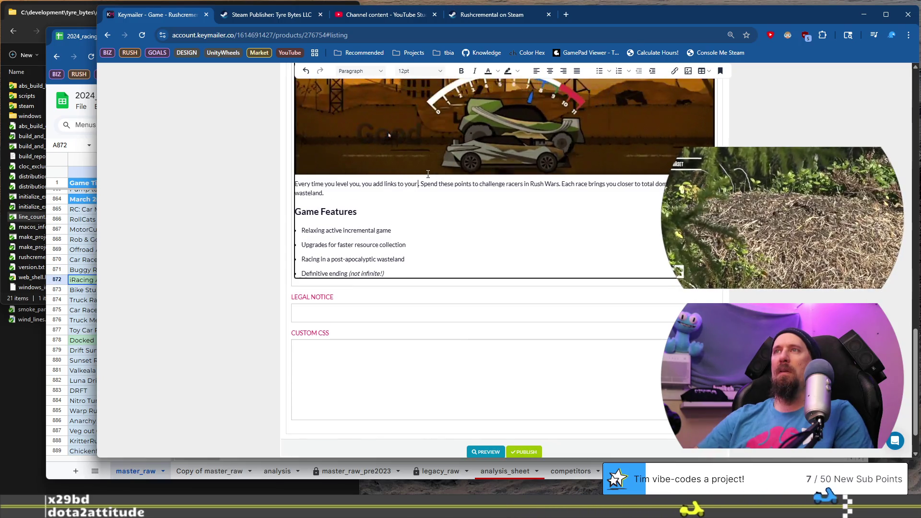
pyautogui.write('in')
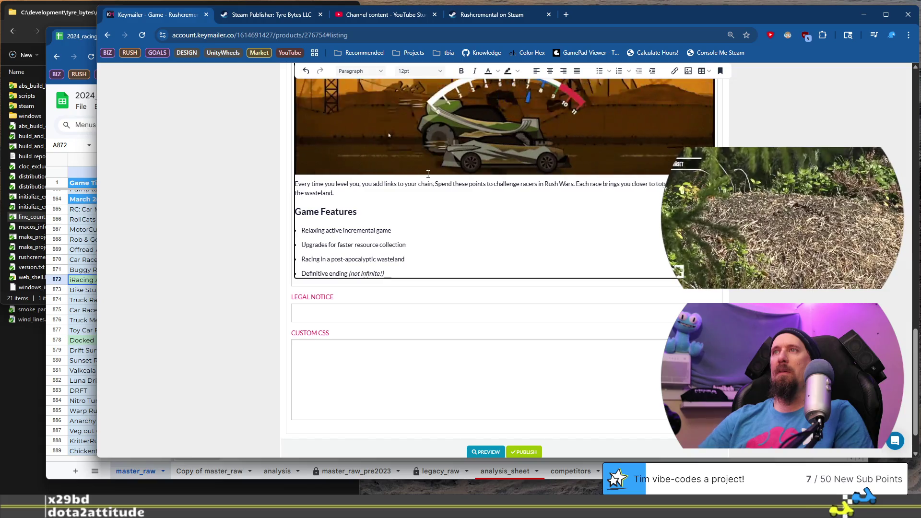
pyautogui.write(' of reputatio')
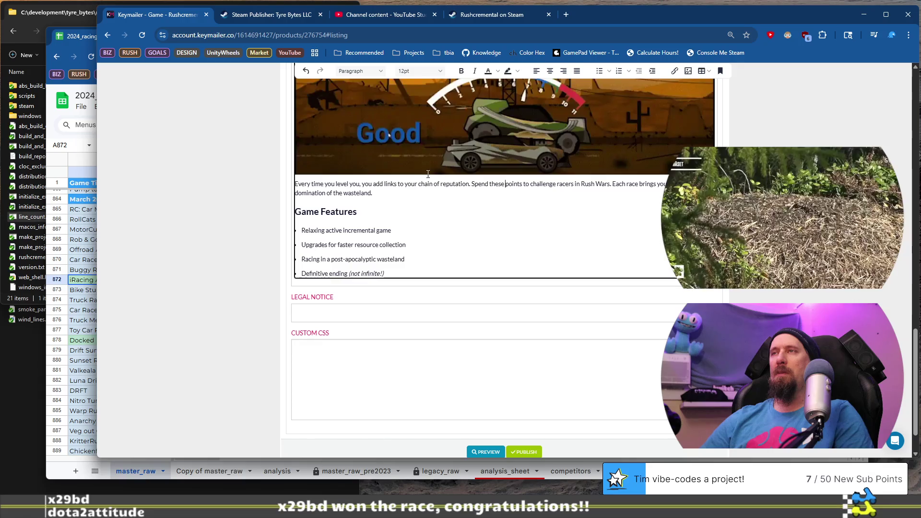
pyautogui.hotkey('ctrl', 'Left')
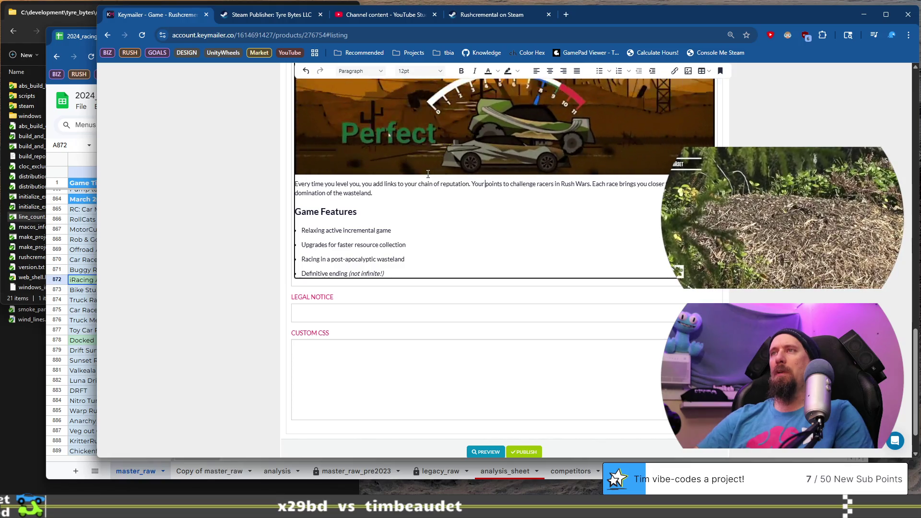
pyautogui.write('reputation let')
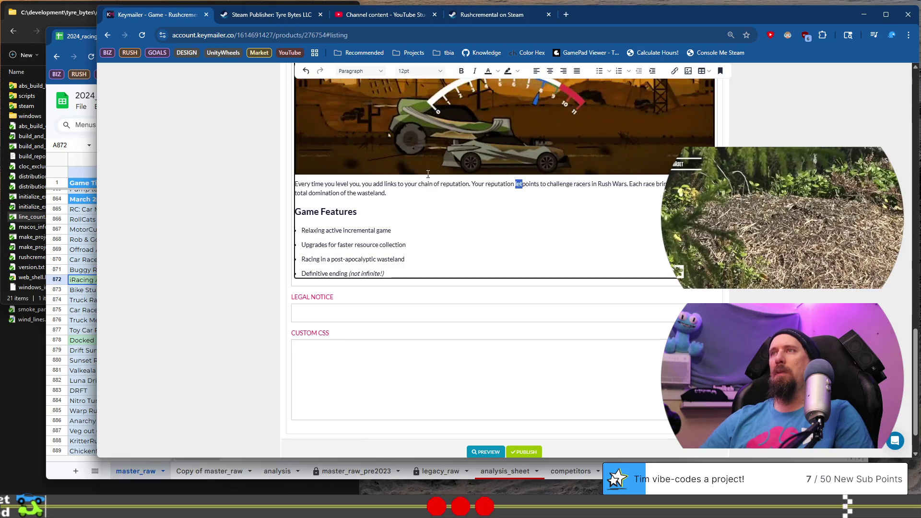
pyautogui.hotkey('ctrl', 'shift', 'Left')
pyautogui.hotkey('ctrl', 'shift', 'Left')
pyautogui.write('e')
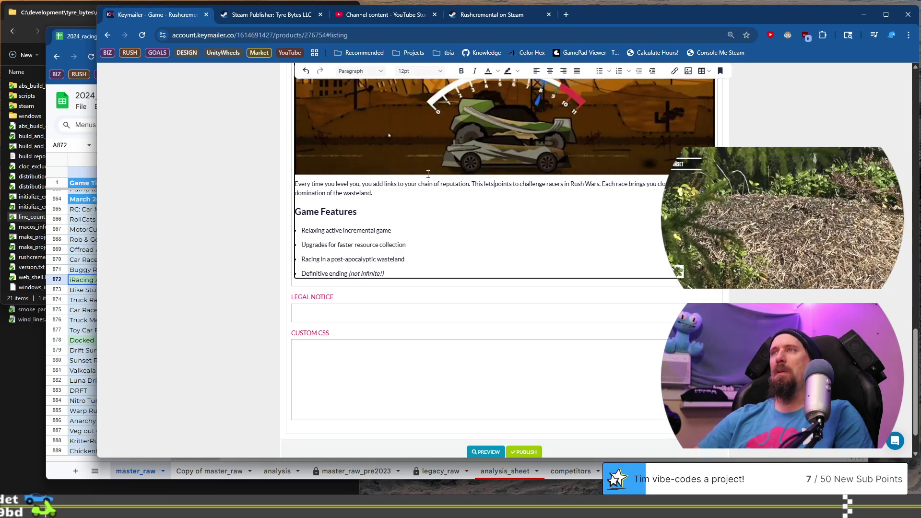
pyautogui.hotkey('ctrl', 'shift', 'Right')
pyautogui.hotkey('ctrl', 'shift', 'Right')
pyautogui.write('you')
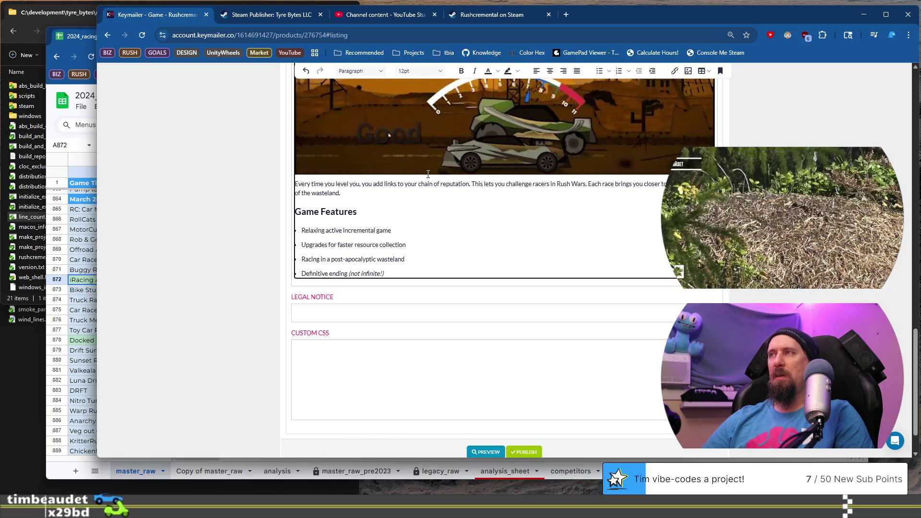
# Step: Select the whole description paragraph and carry it over to the code editor
pyautogui.press('Down')
pyautogui.hotkey('shift', 'Home')
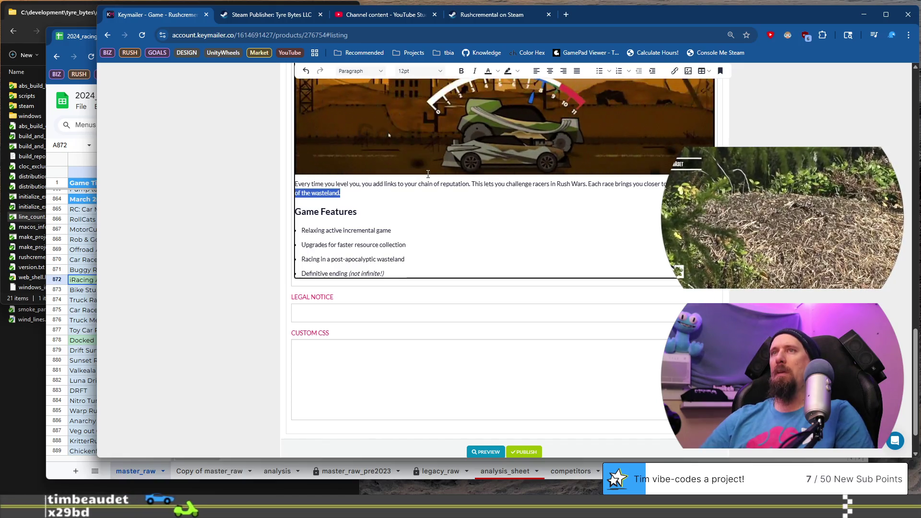
pyautogui.hotkey('shift', 'Up')
pyautogui.hotkey('ctrl', 'c')
pyautogui.hotkey('alt', 'Tab')
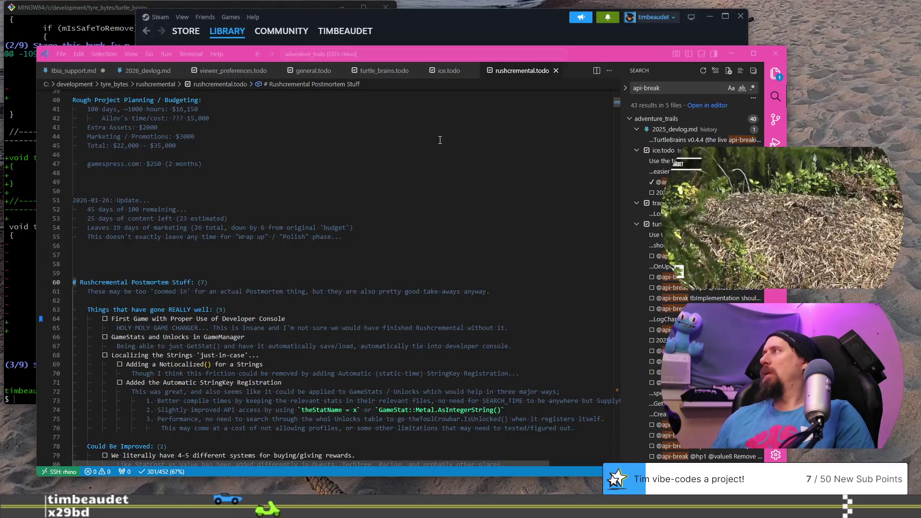
# Step: Search rushcremental.todo for 'Marketing' and place the caret after the April 17th release entry
pyautogui.click(354, 181)
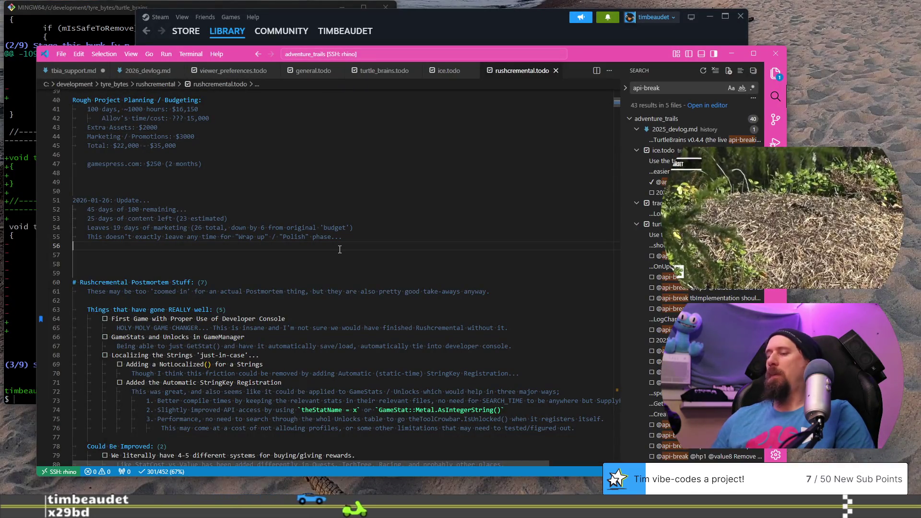
pyautogui.hotkey('ctrl', 'f')
pyautogui.write('Market')
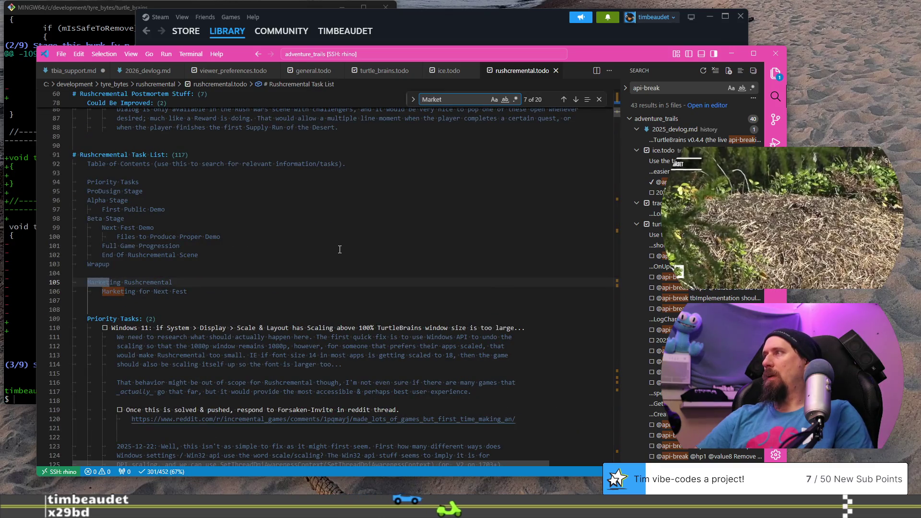
pyautogui.click(286, 303)
pyautogui.scroll(-2, 264, 179)
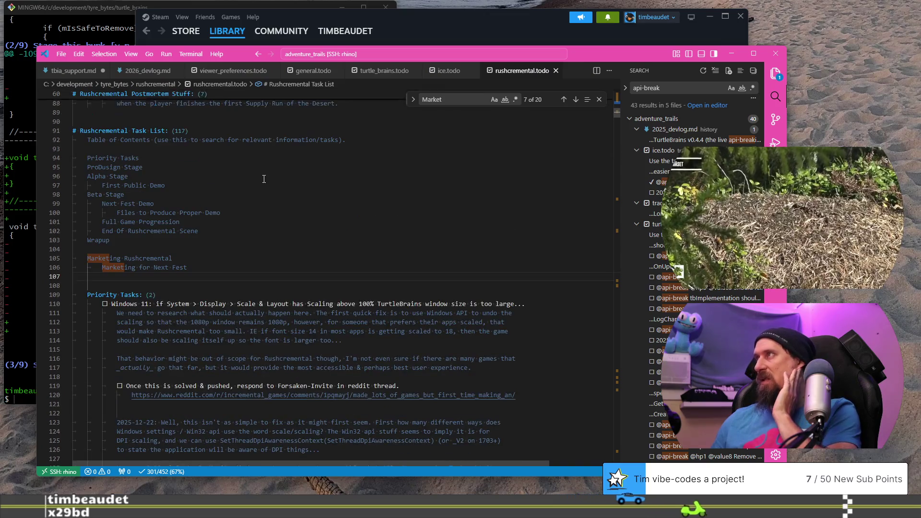
pyautogui.click(466, 95)
pyautogui.press('Return')
pyautogui.press('Return')
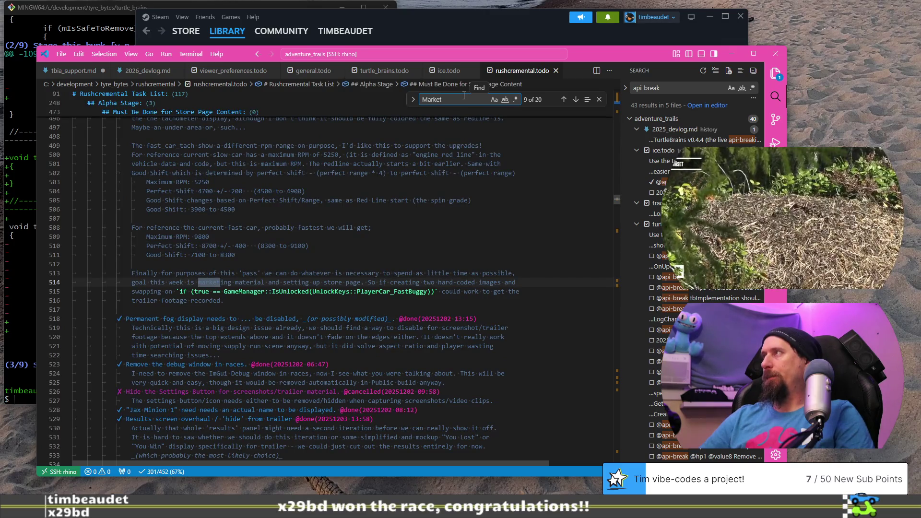
pyautogui.press('Return')
pyautogui.write('R')
pyautogui.press('Return')
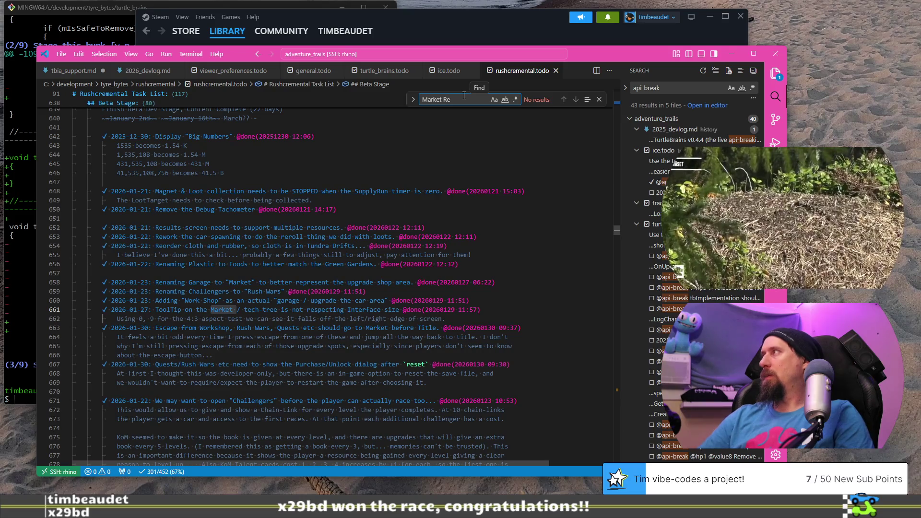
pyautogui.write('i')
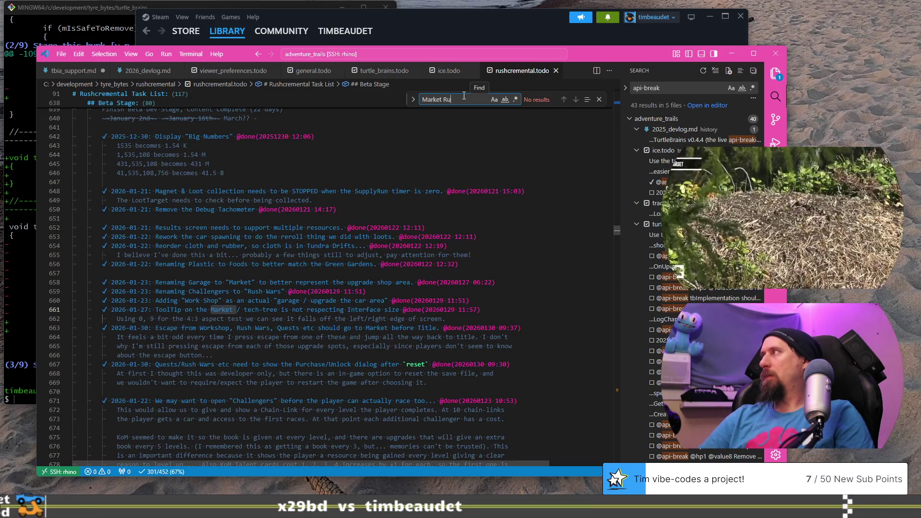
pyautogui.write('ing')
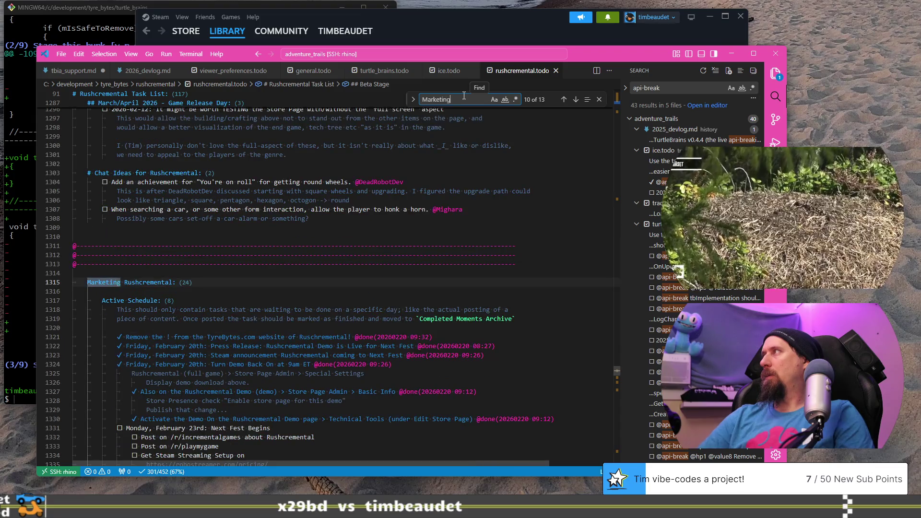
pyautogui.scroll(-6, 318, 216)
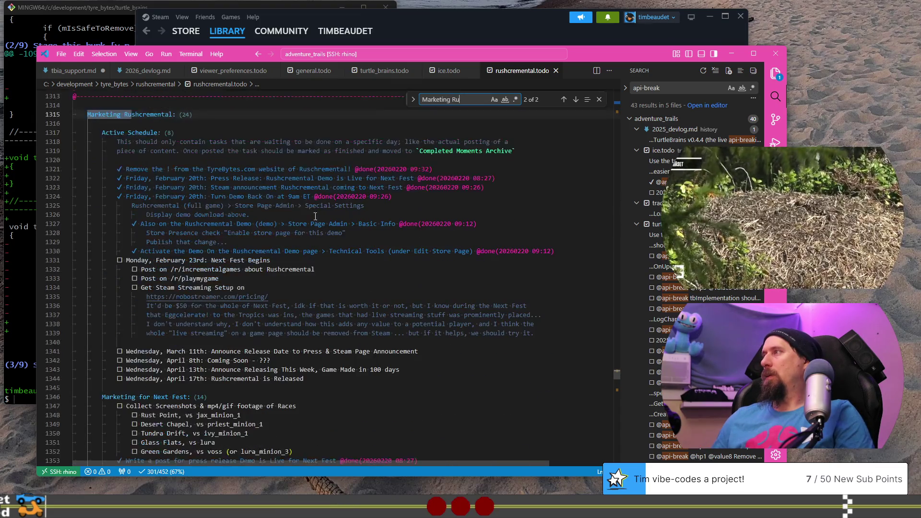
pyautogui.scroll(-5, 213, 142)
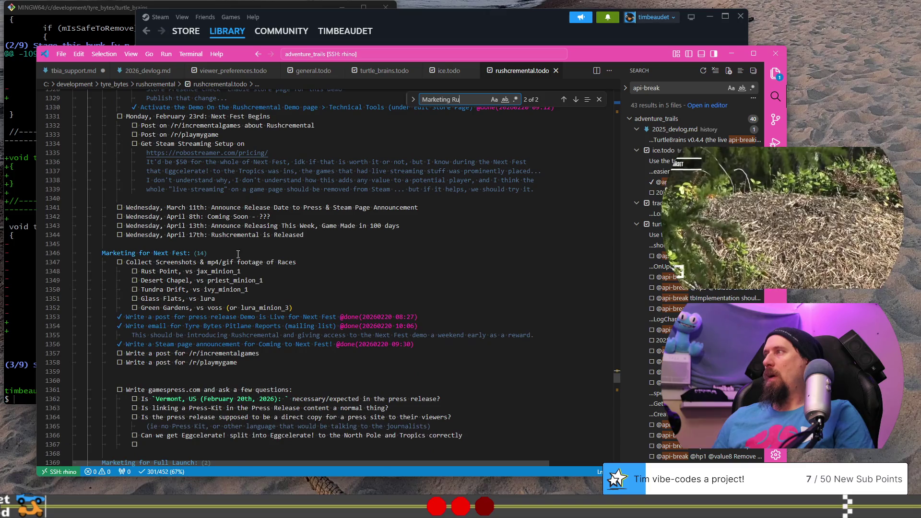
pyautogui.click(428, 238)
# Step: Add an 'Update Racing br…' todo below the release entry with the game description pasted beneath
pyautogui.press('Return')
pyautogui.press('Return')
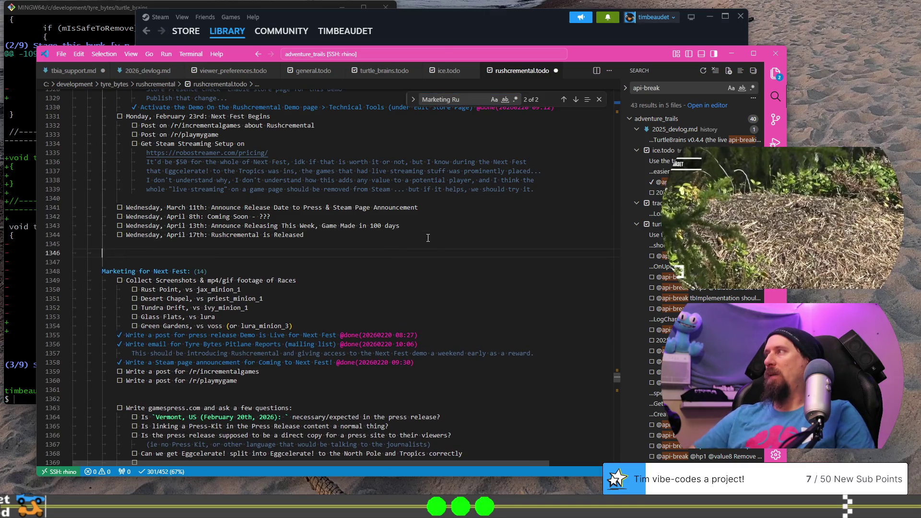
pyautogui.hotkey('ctrl', 'Return')
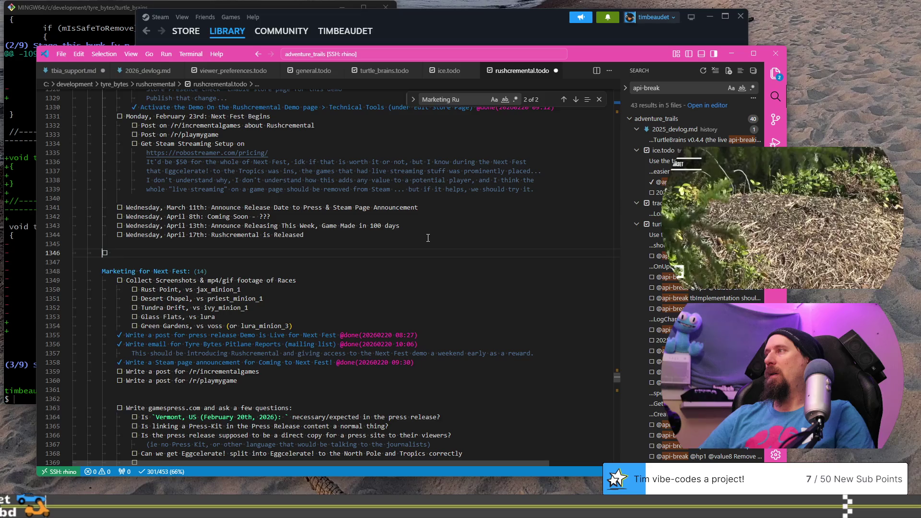
pyautogui.write('`')
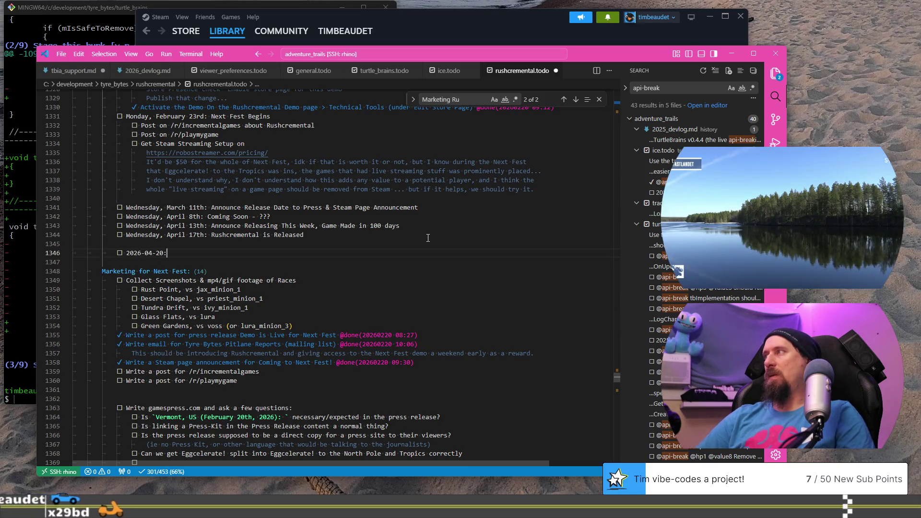
pyautogui.hotkey('ctrl', 'v')
pyautogui.hotkey('ctrl', 'z')
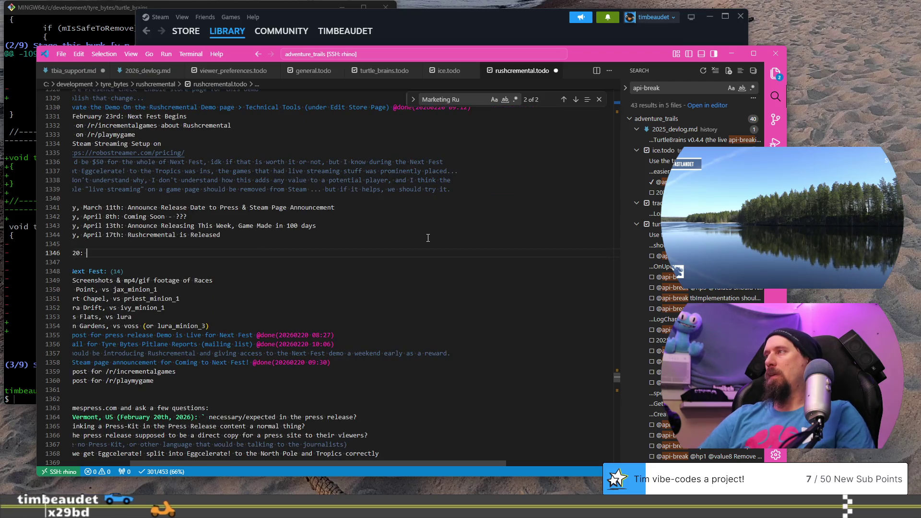
pyautogui.write('Update Racing brief')
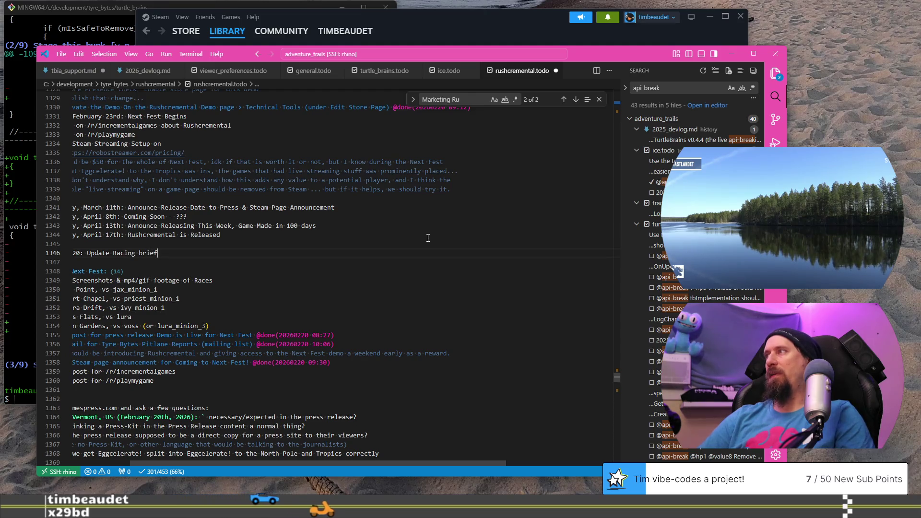
pyautogui.press('Return')
pyautogui.hotkey('ctrl', 'v')
# Step: Finish the entry as 'Update Racing brief on Steam/itch', save, and switch to the Keymailer browser
pyautogui.press('Home')
pyautogui.hotkey('ctrl', 's')
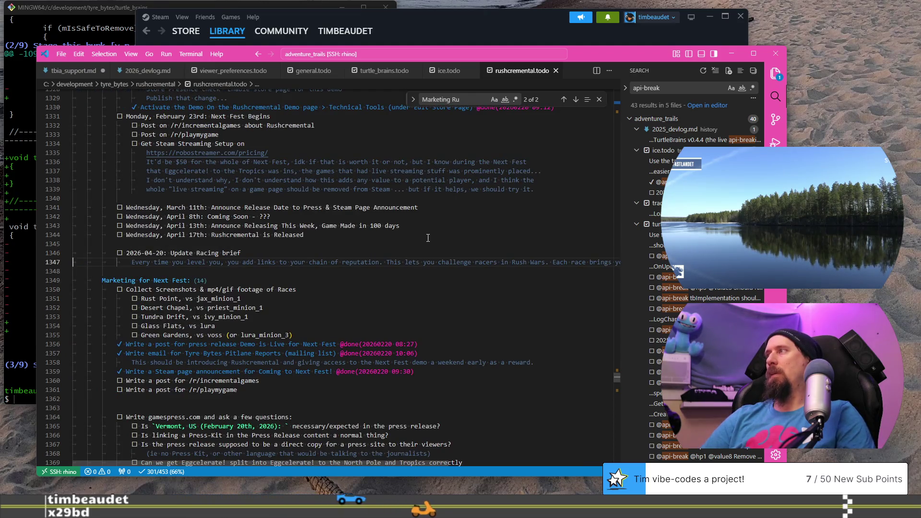
pyautogui.press('Up')
pyautogui.press('End')
pyautogui.write('on S')
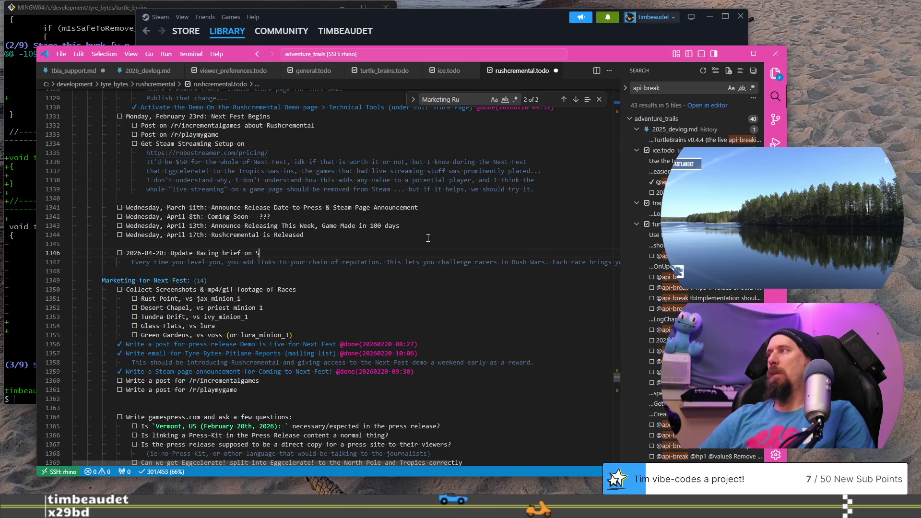
pyautogui.write('team/itch')
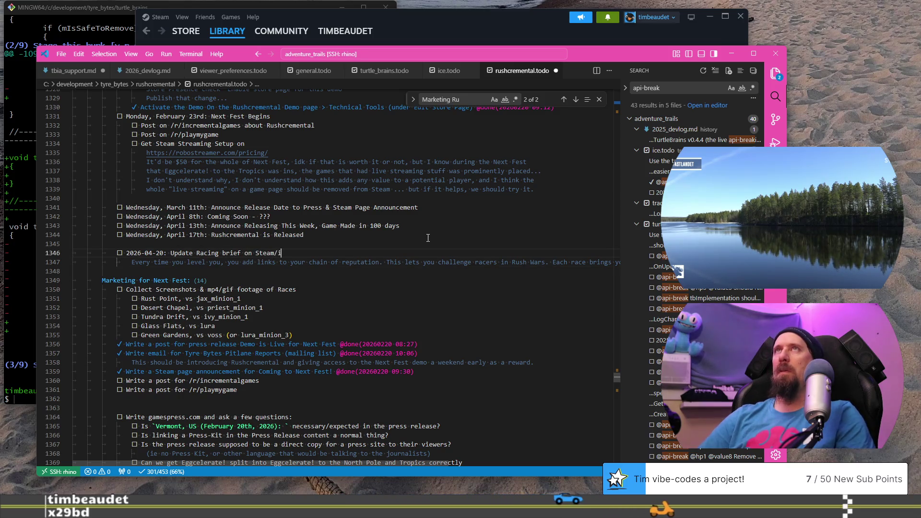
pyautogui.hotkey('ctrl', 's')
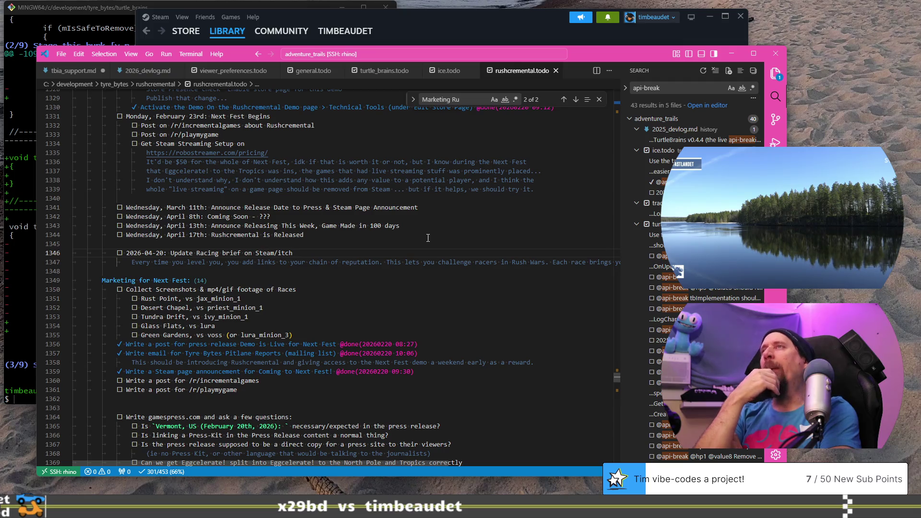
pyautogui.press('ctrl+super+Right')
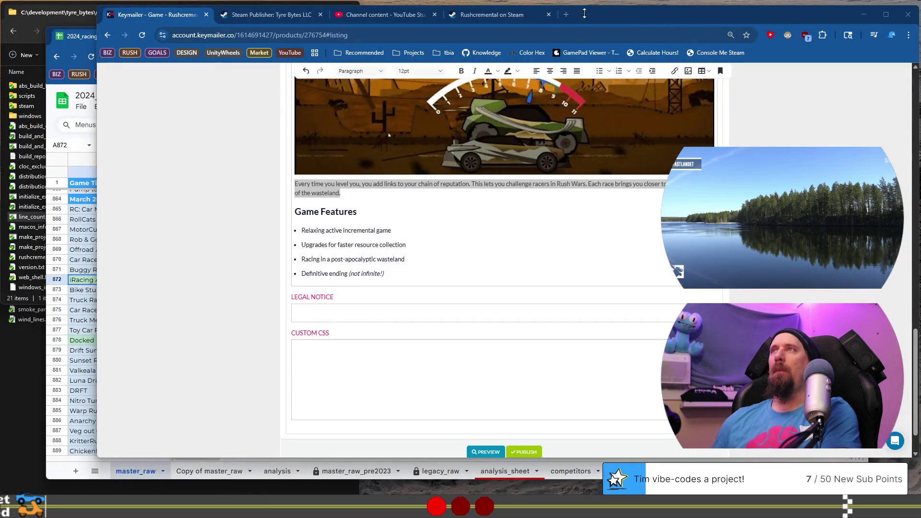
# Step: Load incrementaldb.com in a new browser tab
pyautogui.click(567, 15)
pyautogui.write('in')
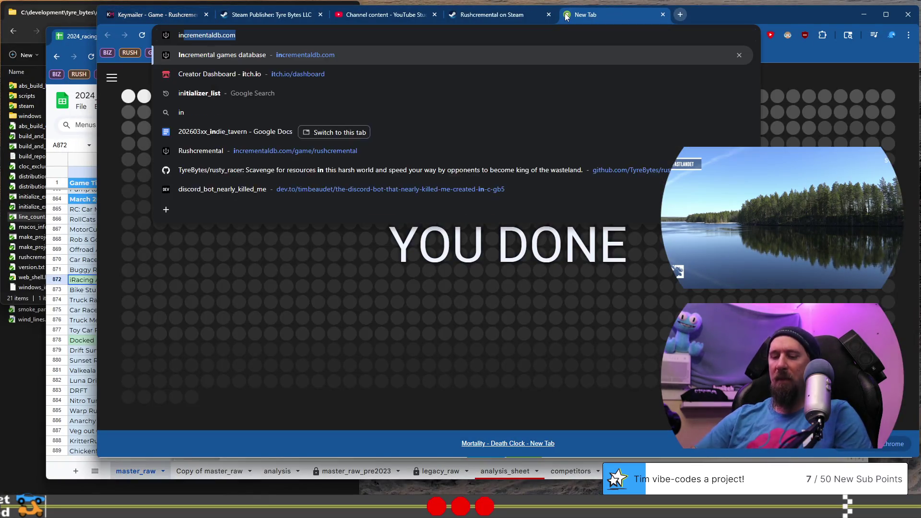
pyautogui.press('Return')
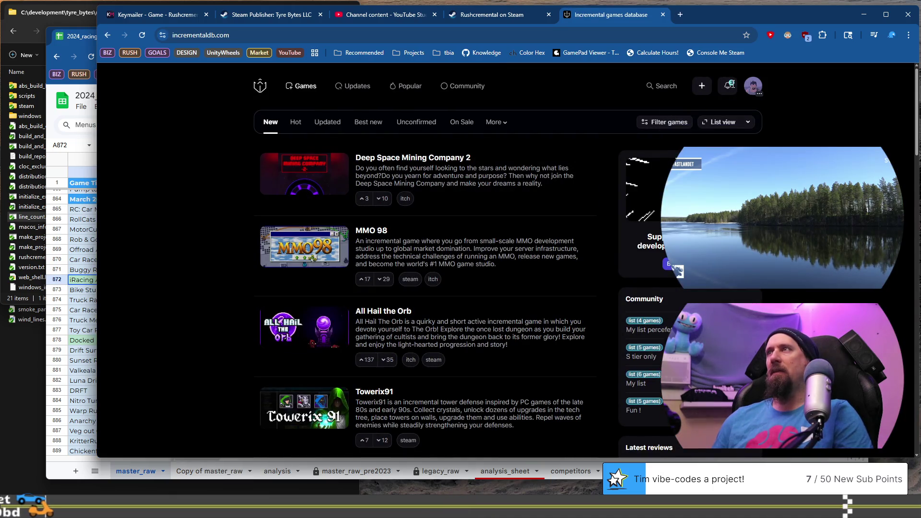
# Step: Check the account, add and notification menus, then open the Rushcremental game page
pyautogui.click(758, 87)
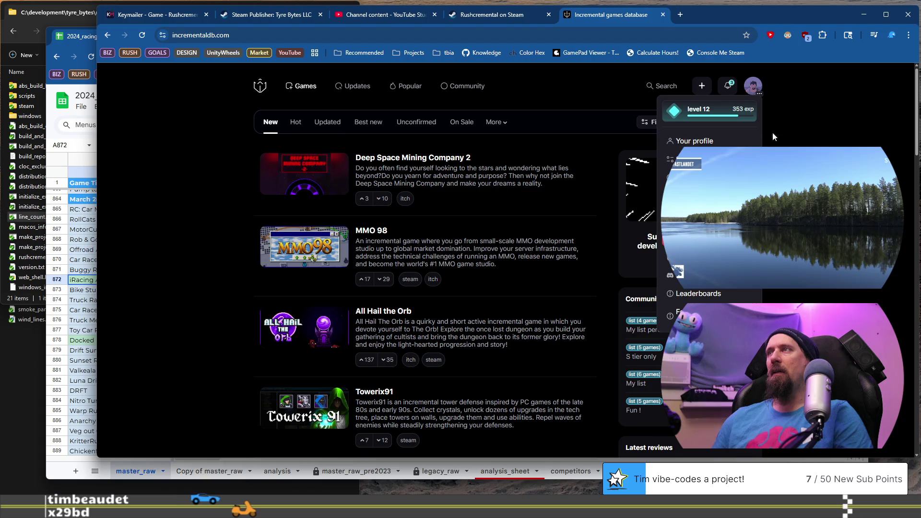
pyautogui.click(723, 89)
pyautogui.click(702, 86)
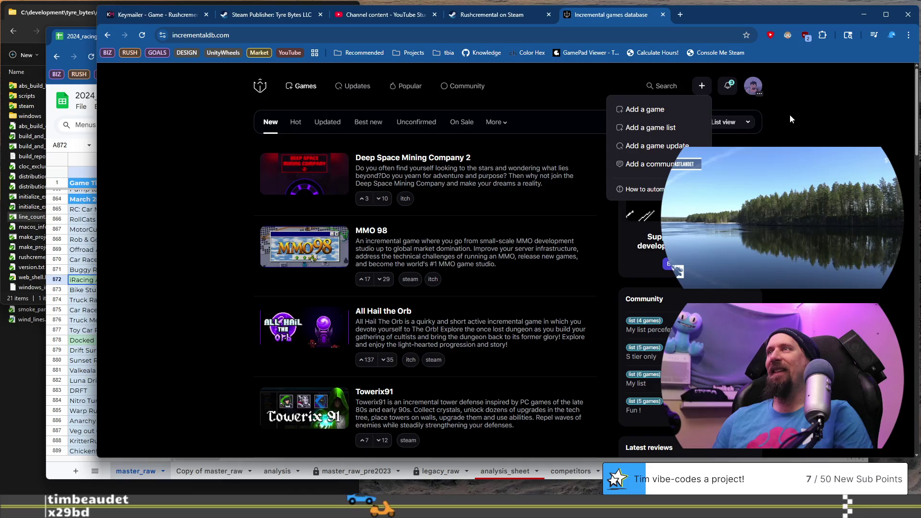
pyautogui.click(728, 87)
pyautogui.click(753, 86)
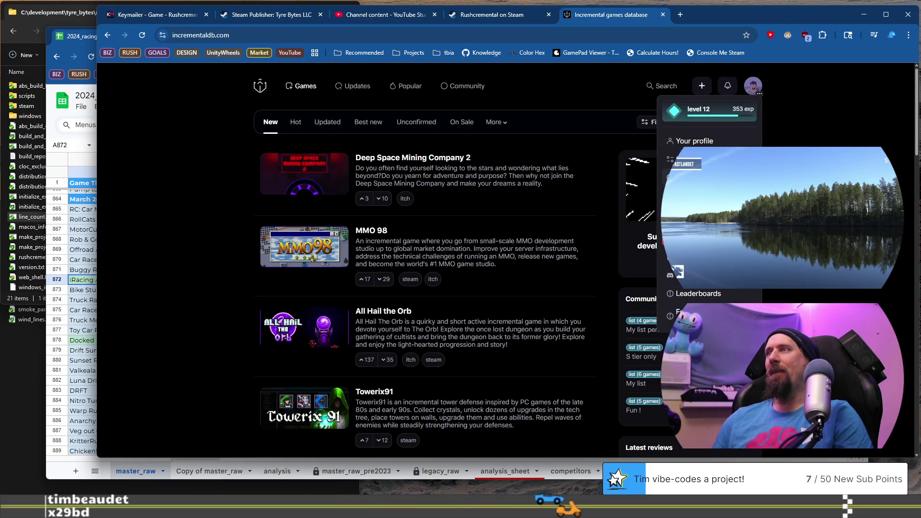
pyautogui.click(708, 86)
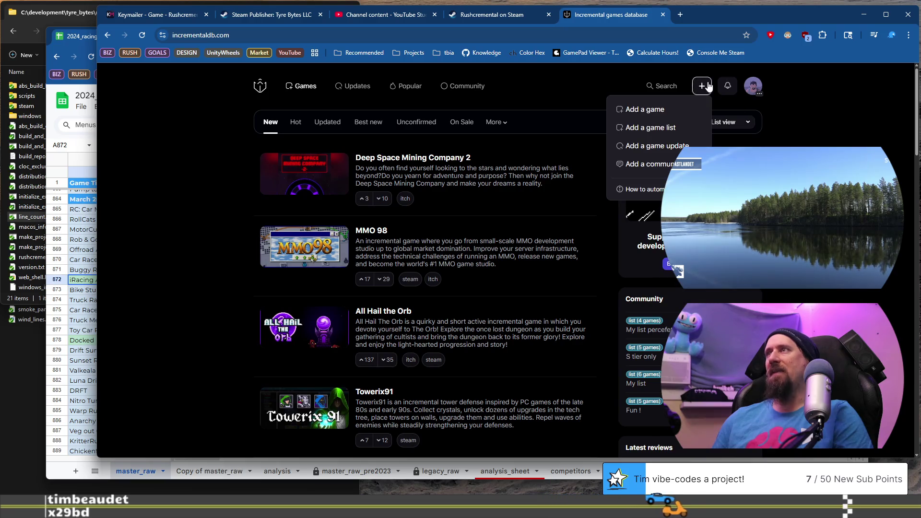
pyautogui.click(723, 85)
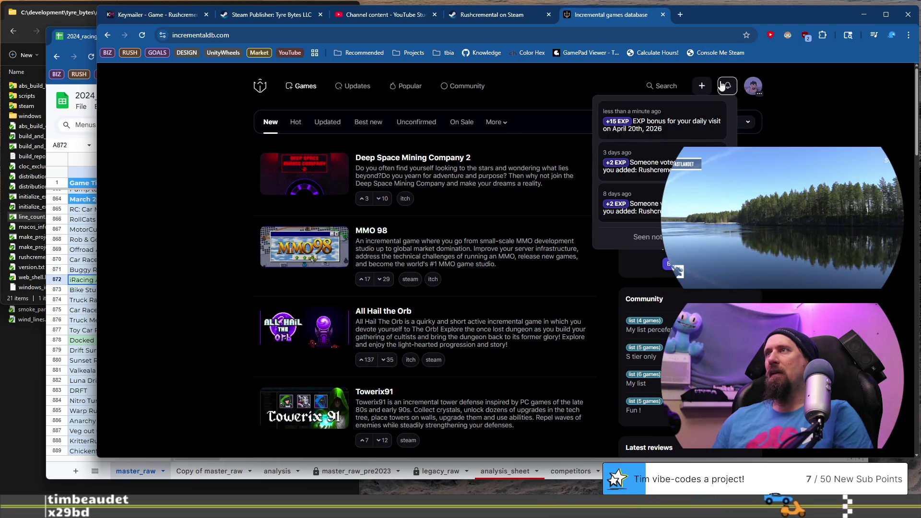
pyautogui.click(674, 159)
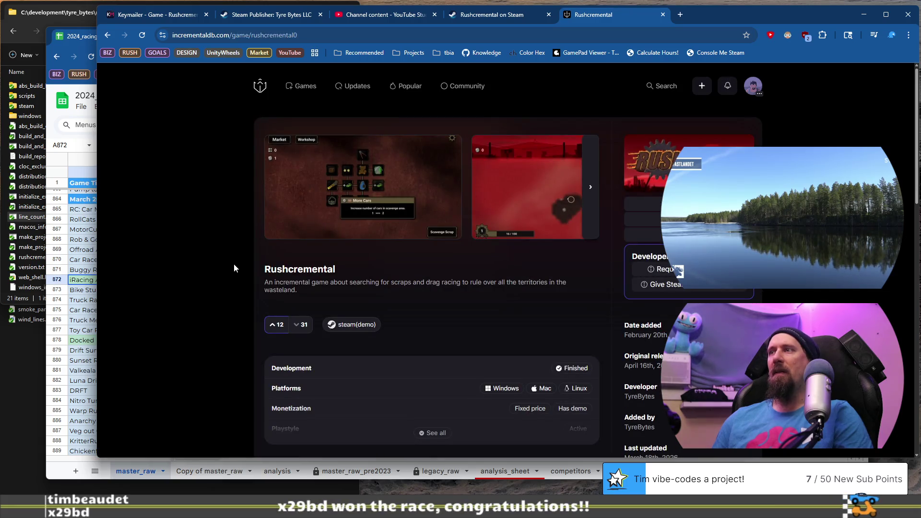
# Step: Start editing Rushcremental's links and pick itch as the new link type
pyautogui.click(643, 219)
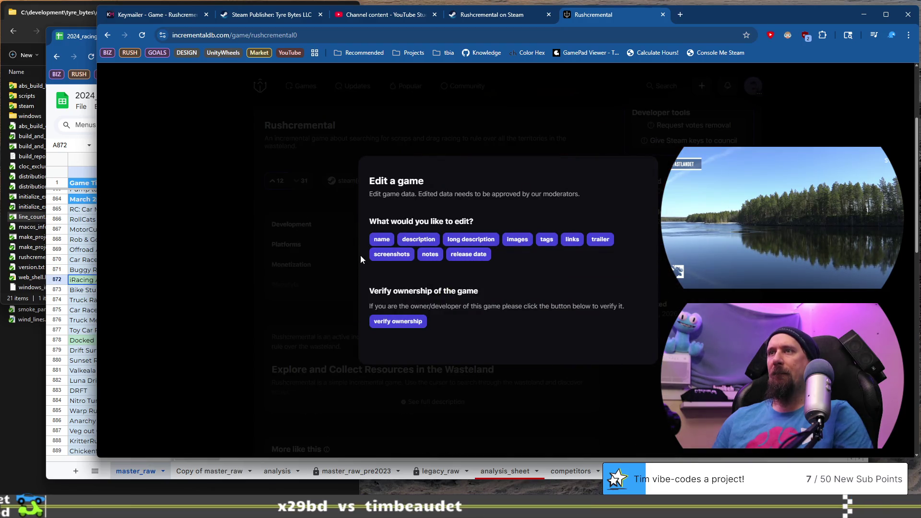
pyautogui.click(580, 242)
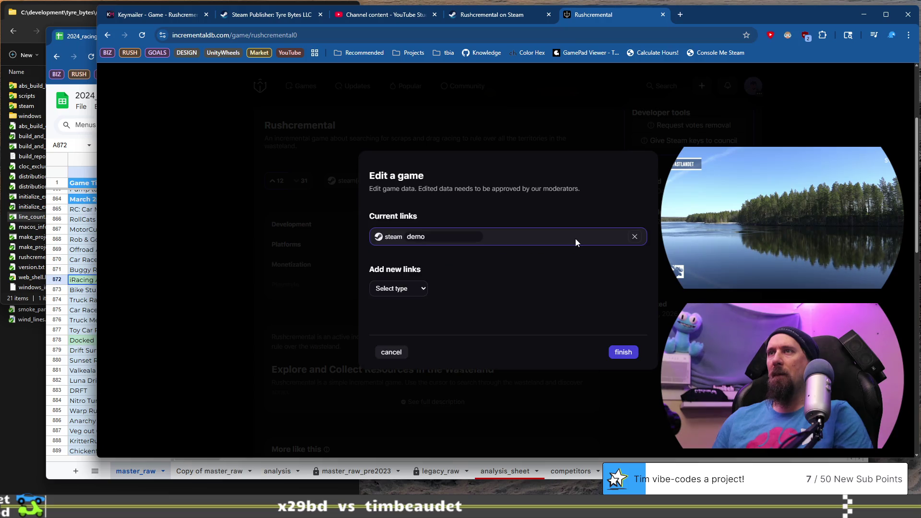
pyautogui.click(421, 284)
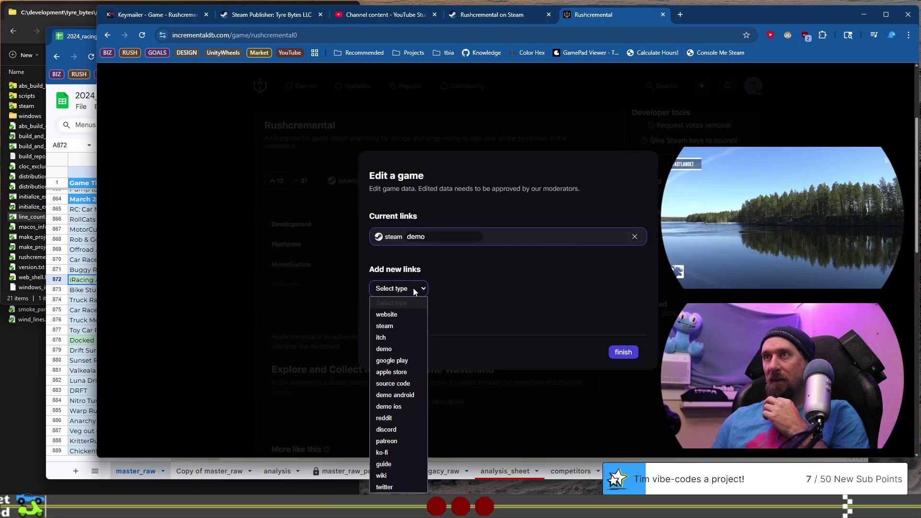
pyautogui.click(414, 336)
pyautogui.click(504, 293)
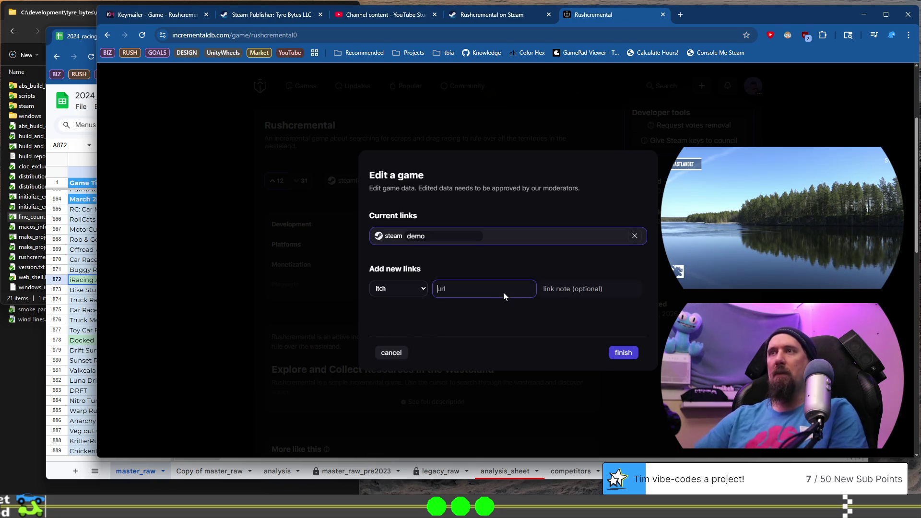
# Step: Copy the Rushcremental itch.io page address and add it as the itch link
pyautogui.hotkey('ctrl', 't')
pyautogui.write('itch')
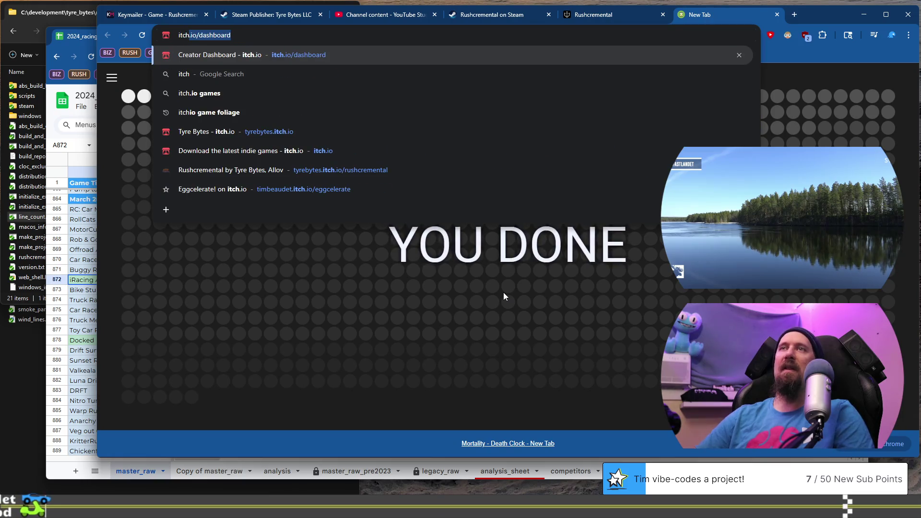
pyautogui.click(315, 174)
pyautogui.hotkey('ctrl', 'l')
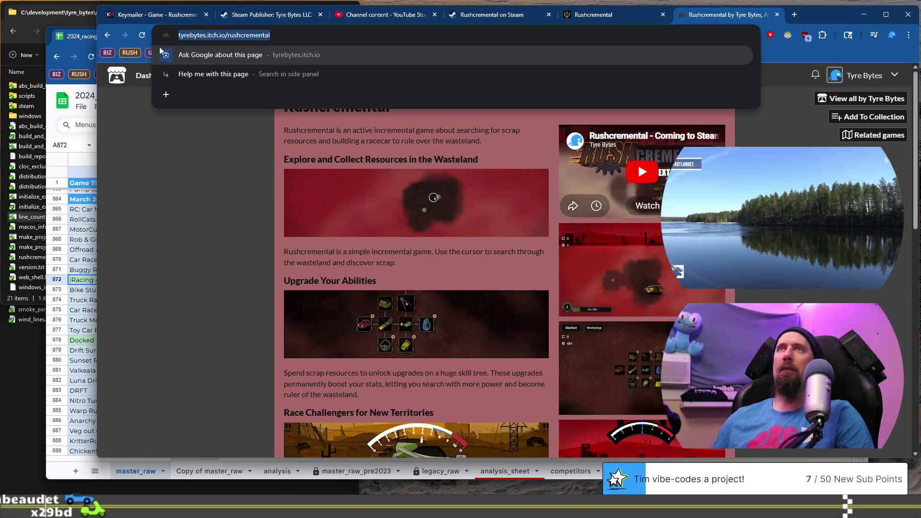
pyautogui.hotkey('ctrl', 'c')
pyautogui.hotkey('ctrl', 'pageup')
pyautogui.hotkey('ctrl', 'v')
pyautogui.press('Return')
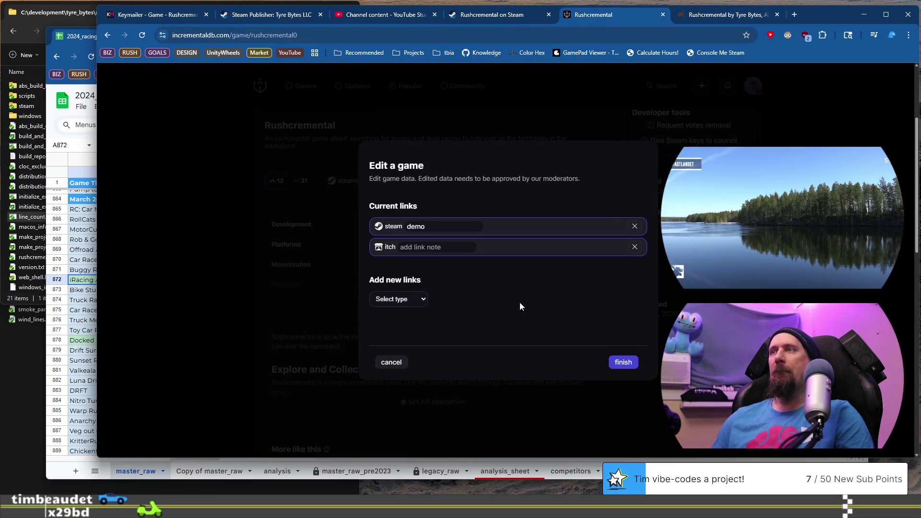
# Step: Remove the added itch link and re-add it with the pasted itch.io address
pyautogui.click(452, 248)
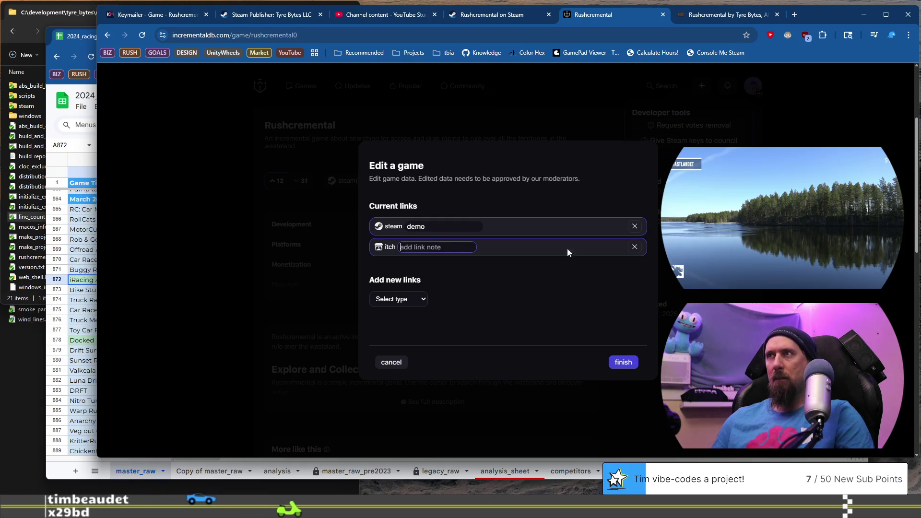
pyautogui.click(635, 247)
pyautogui.click(411, 289)
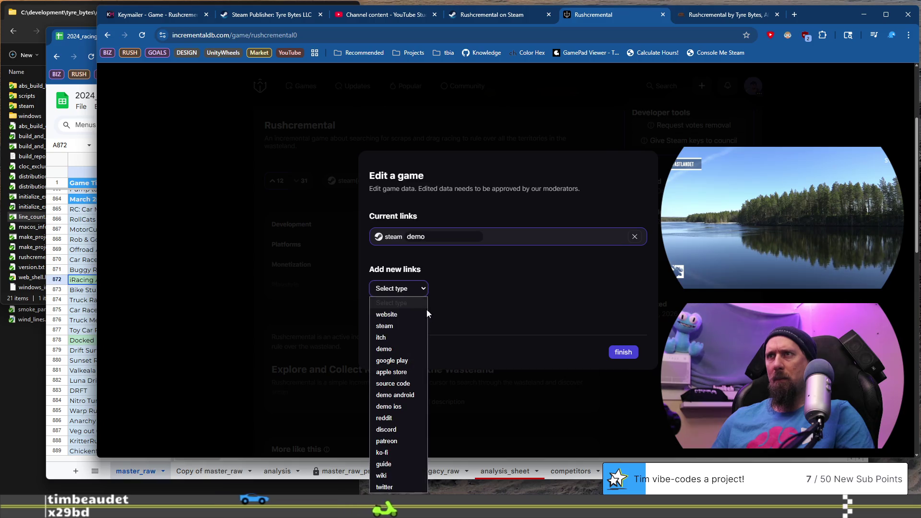
pyautogui.click(415, 336)
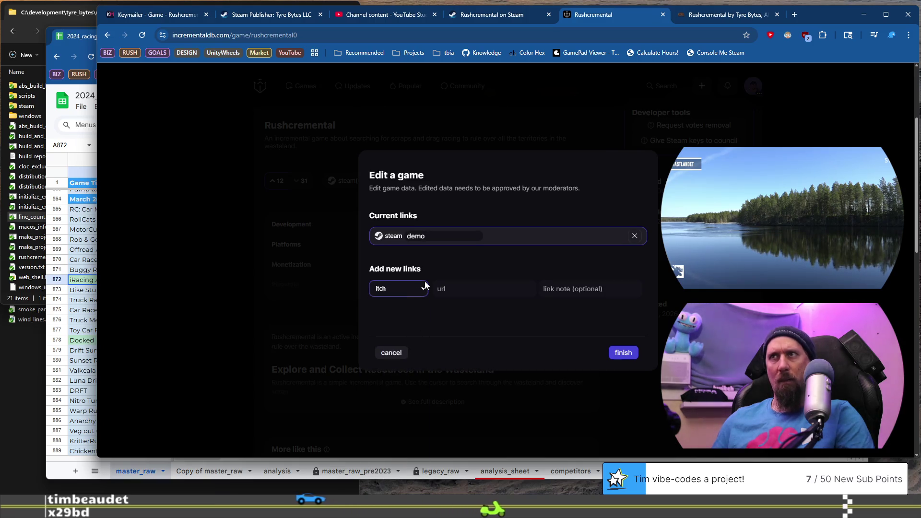
pyautogui.click(441, 289)
pyautogui.hotkey('ctrl', 'v')
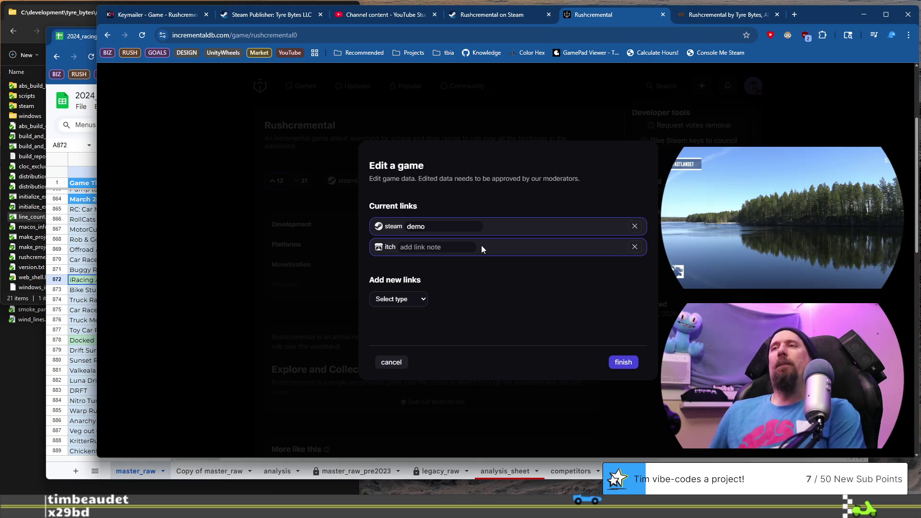
# Step: Give the itch link the note 'demo' and submit the edit for approval
pyautogui.click(451, 247)
pyautogui.write('demo')
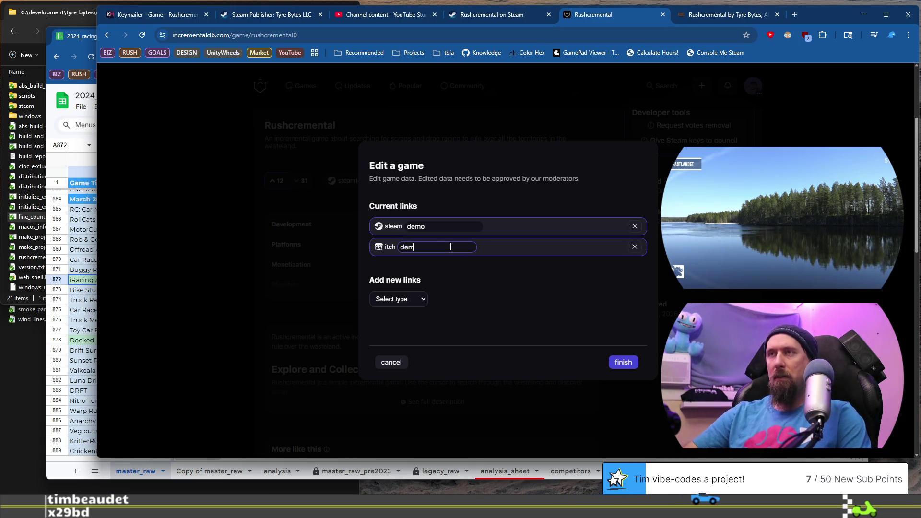
pyautogui.click(623, 363)
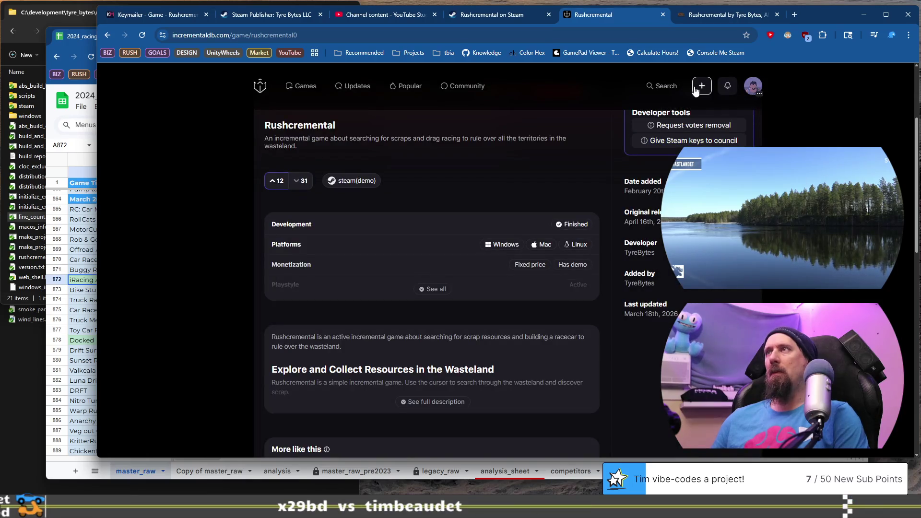
pyautogui.click(696, 88)
pyautogui.click(731, 91)
pyautogui.click(703, 92)
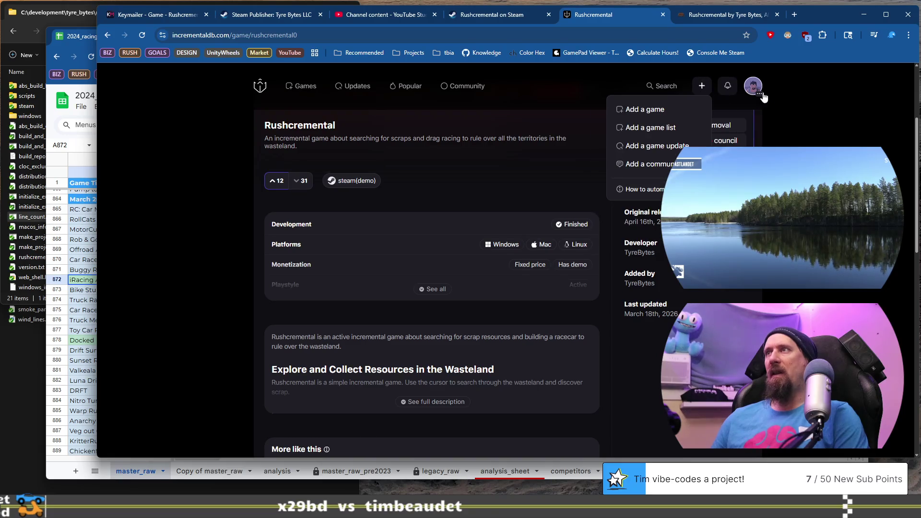
pyautogui.click(494, 220)
pyautogui.scroll(1, 494, 219)
pyautogui.scroll(2, 496, 219)
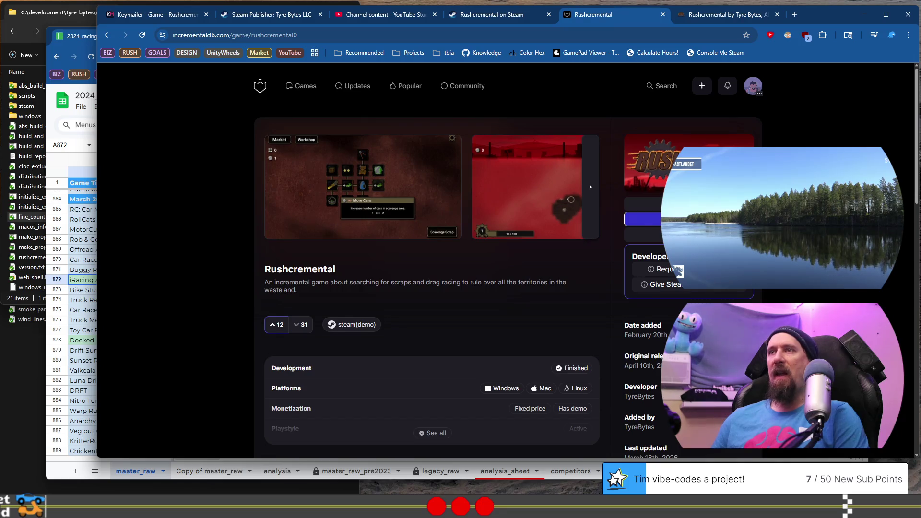
pyautogui.scroll(-6, 487, 218)
pyautogui.scroll(-6, 488, 217)
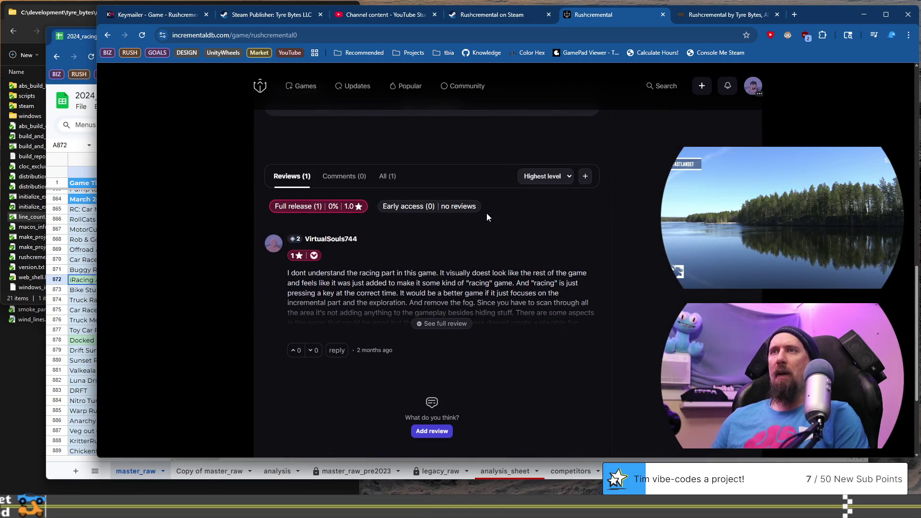
pyautogui.scroll(-3, 487, 217)
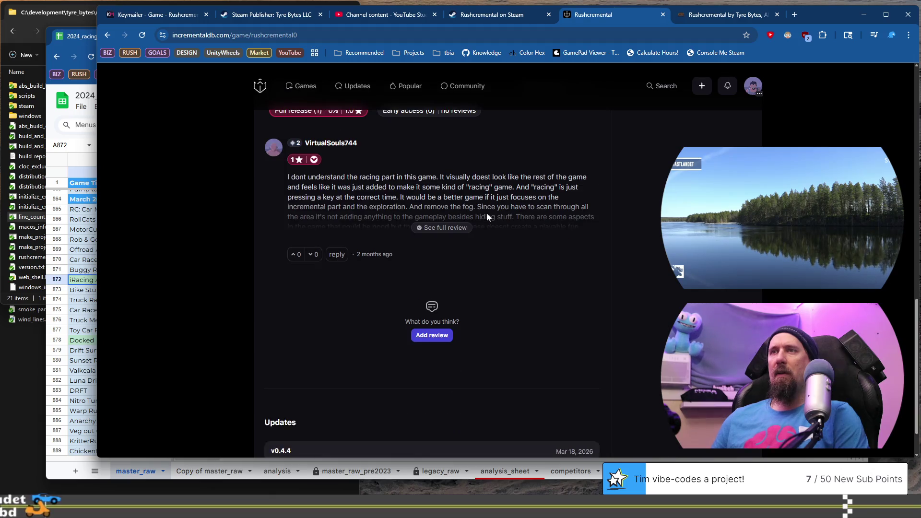
pyautogui.scroll(13, 486, 218)
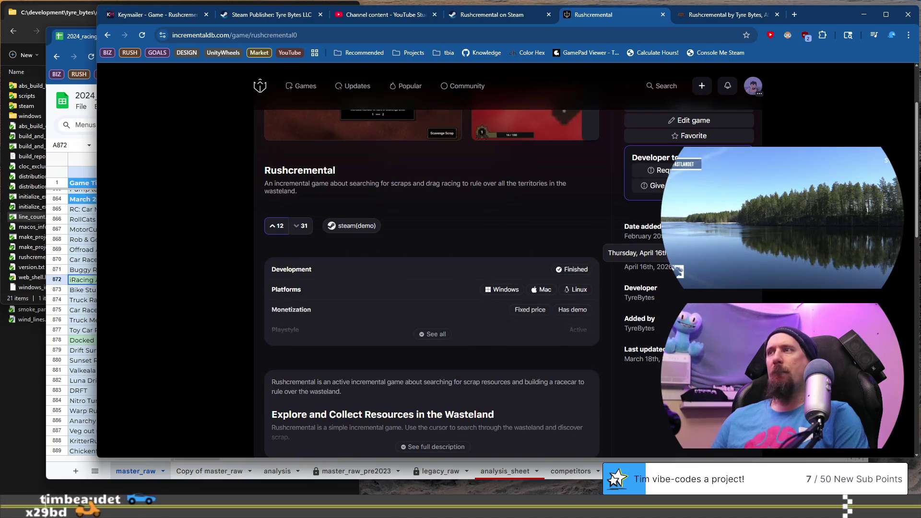
pyautogui.scroll(1, 655, 236)
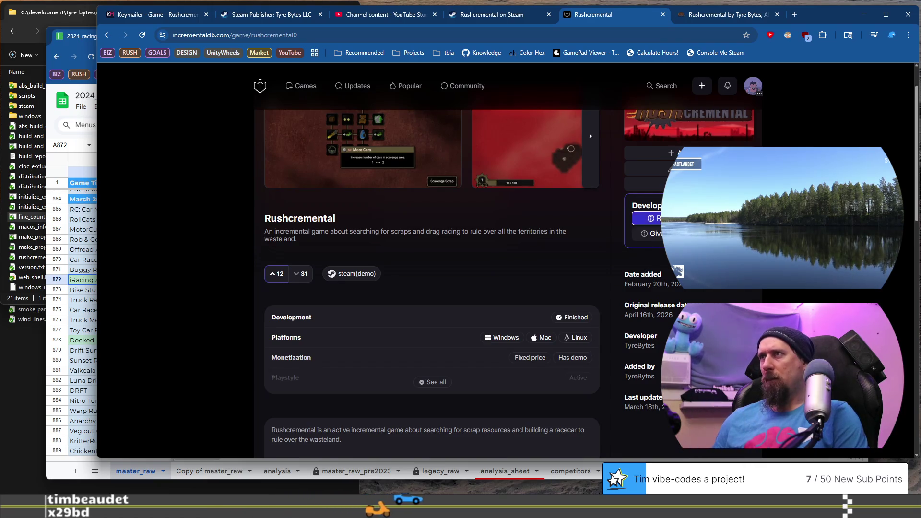
# Step: Read the Request votes removal dialog's explanation and cancel it without sending
pyautogui.click(691, 218)
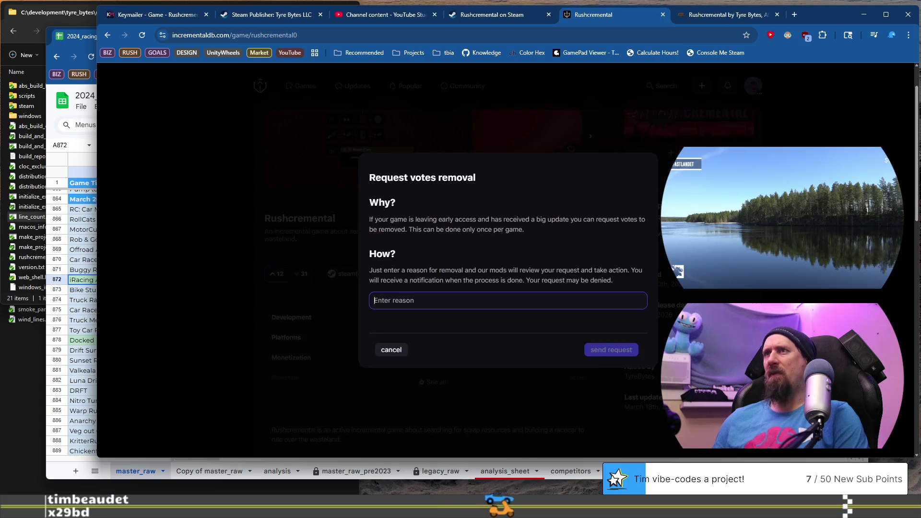
pyautogui.moveTo(398, 221); pyautogui.dragTo(524, 230)
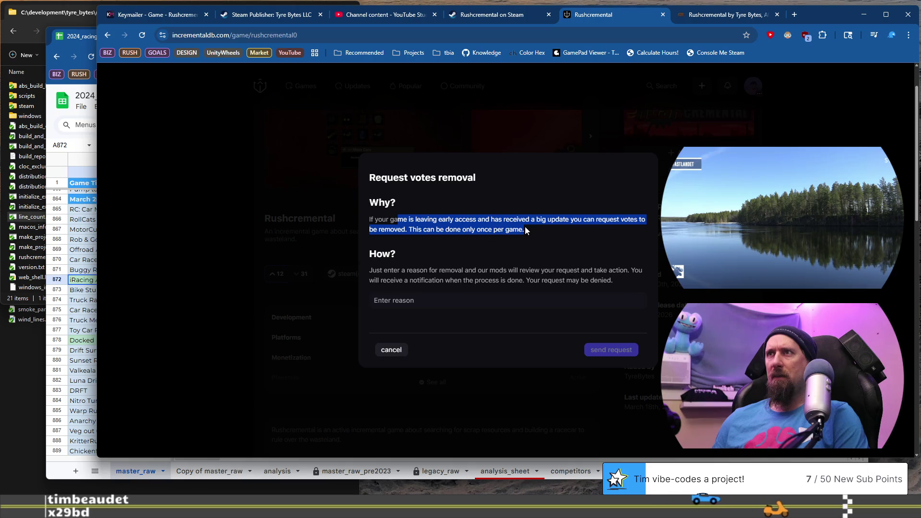
pyautogui.scroll(-1, 411, 265)
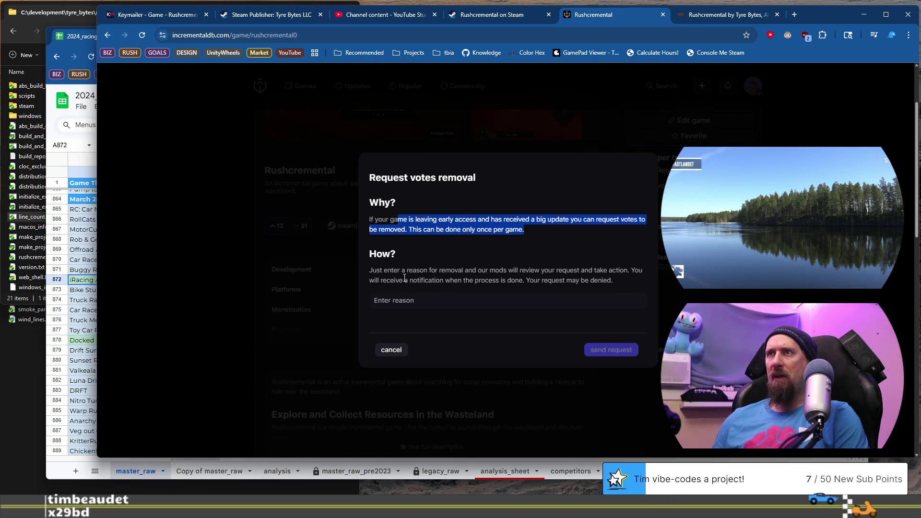
pyautogui.moveTo(377, 270)
pyautogui.mouseDown()
pyautogui.moveTo(549, 271)
pyautogui.moveTo(559, 281)
pyautogui.mouseUp()
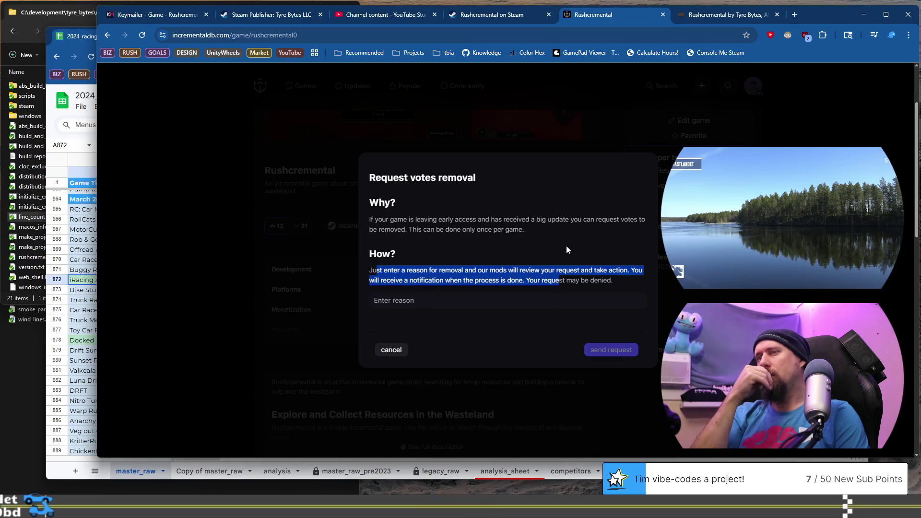
pyautogui.click(392, 350)
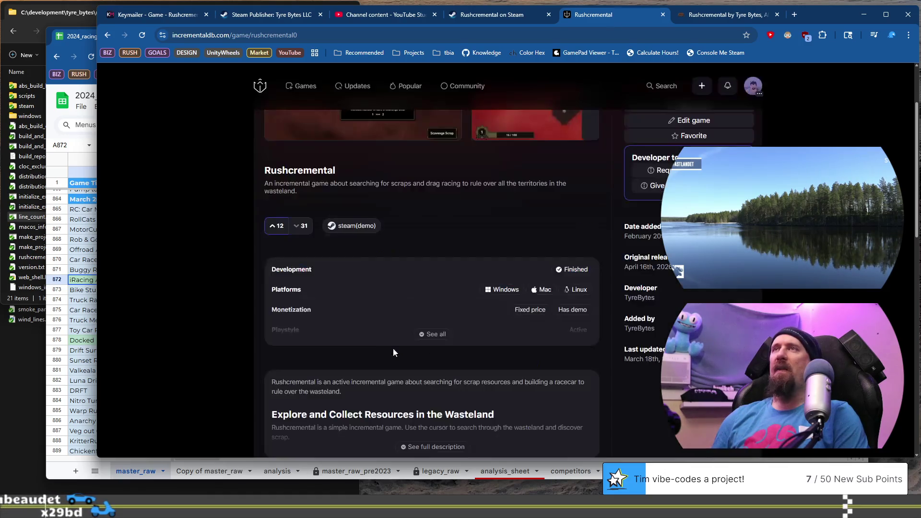
# Step: Load the game URL without the trailing 0, see 'Game removed', then return to the todo file
pyautogui.click(378, 34)
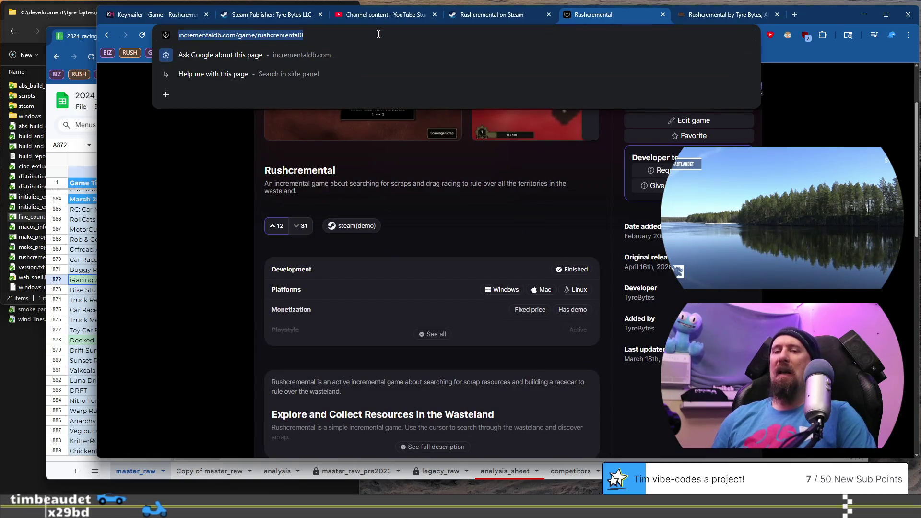
pyautogui.click(379, 35)
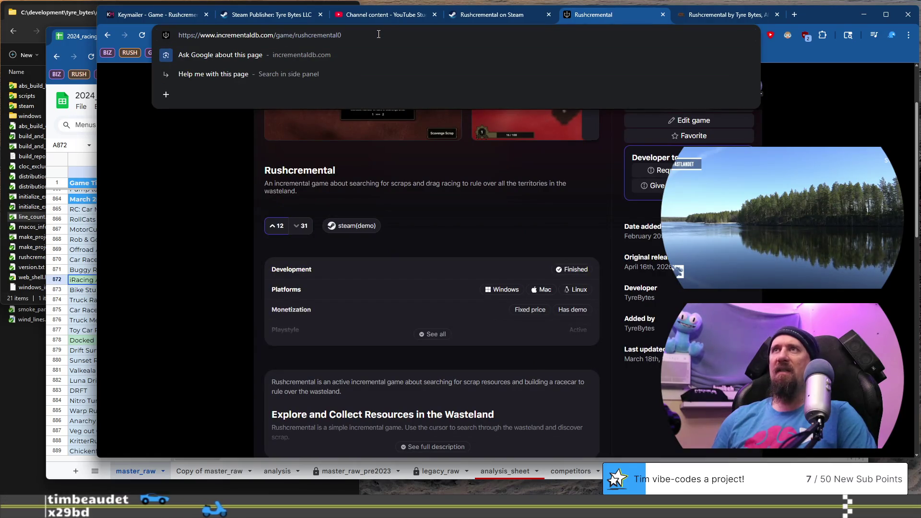
pyautogui.press('BackSpace')
pyautogui.press('Return')
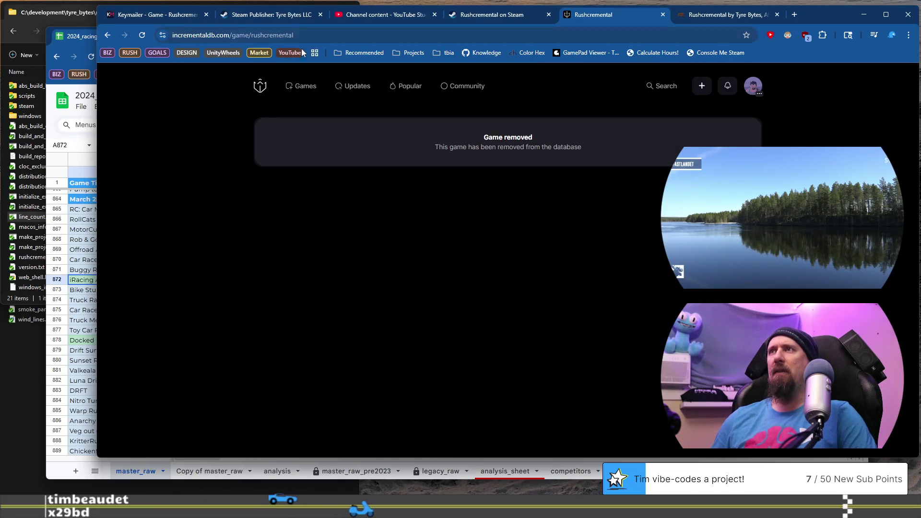
pyautogui.click(106, 36)
pyautogui.press('ctrl+super+Left')
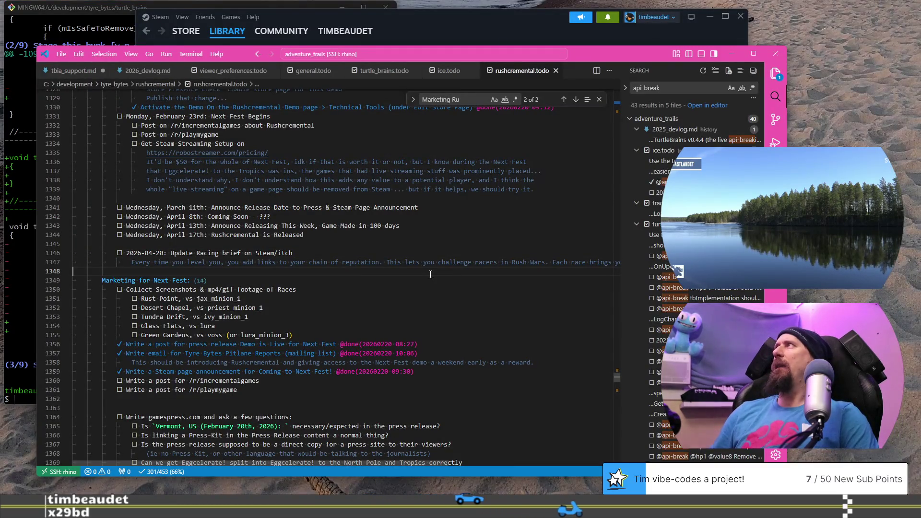
# Step: Scroll rushcremental.todo down to the Full Launch task list
pyautogui.hscroll(1, 430, 274)
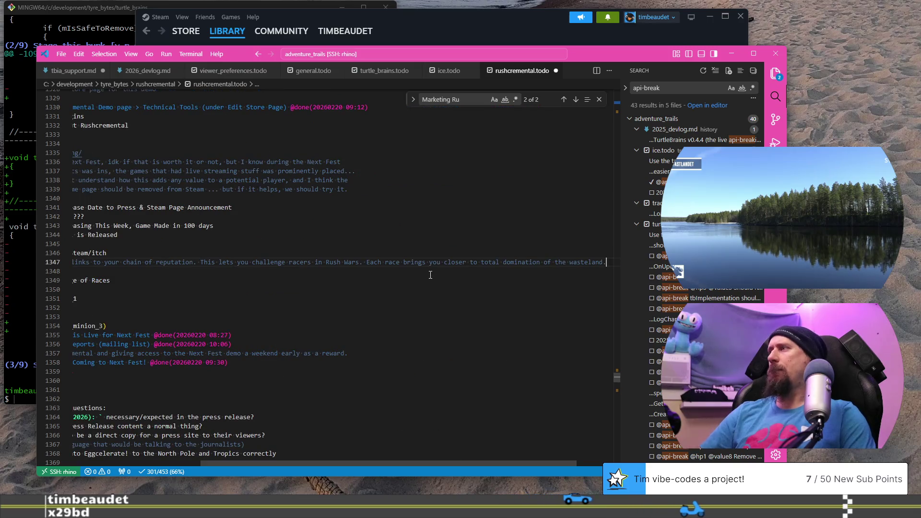
pyautogui.press('BackSpace')
pyautogui.press('Home')
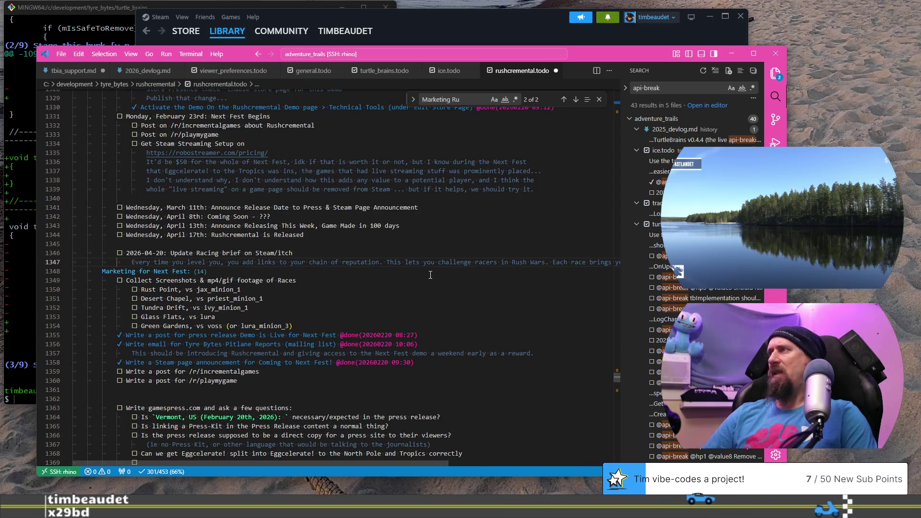
pyautogui.hotkey('ctrl', 'z')
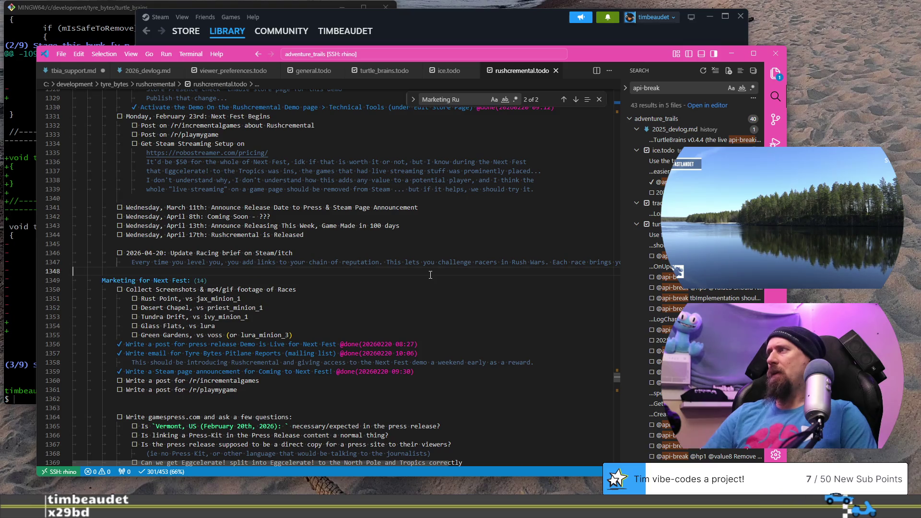
pyautogui.scroll(6, 428, 275)
pyautogui.scroll(-8, 259, 181)
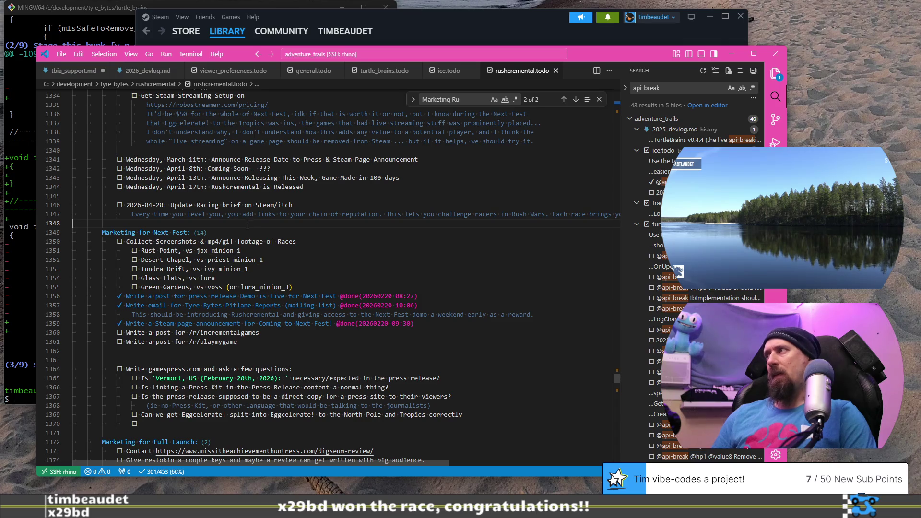
pyautogui.scroll(-2, 109, 248)
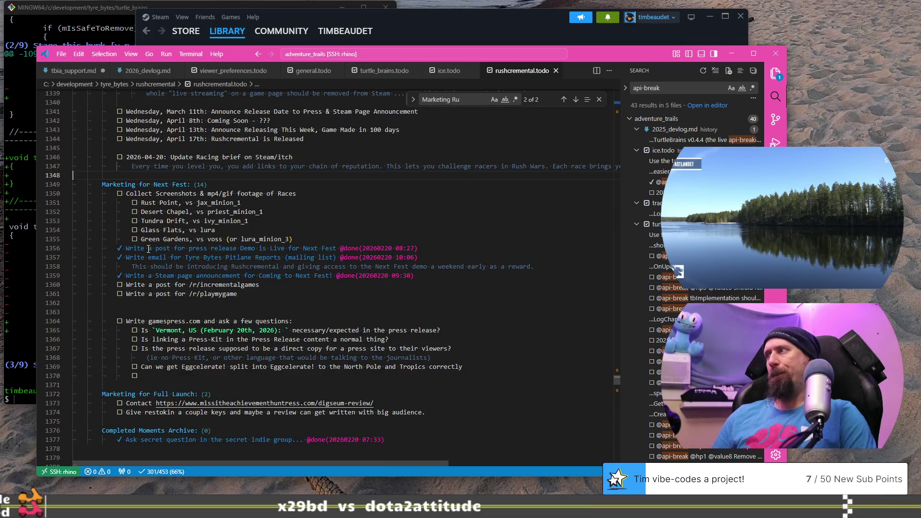
pyautogui.scroll(-4, 199, 260)
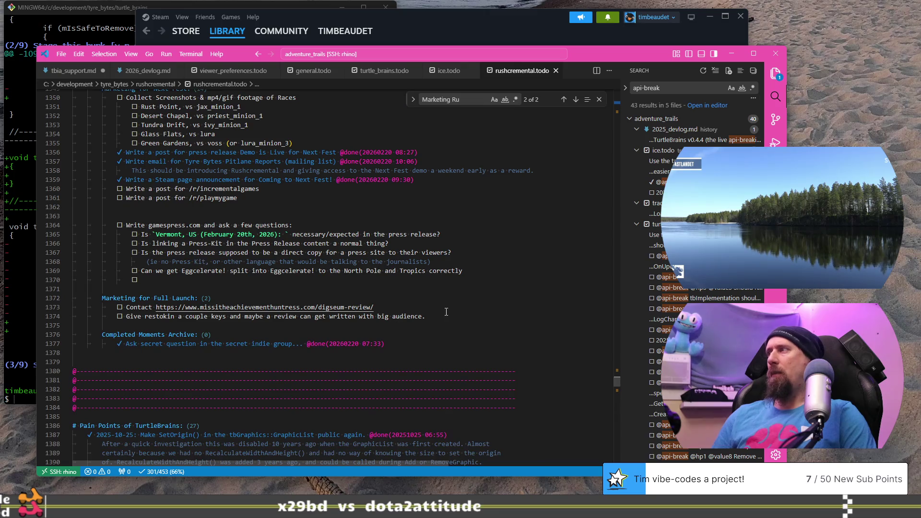
# Step: Add a Full Launch task to request a vote reset on incrementaldb, with the rushcremental0 URL below
pyautogui.press('Return')
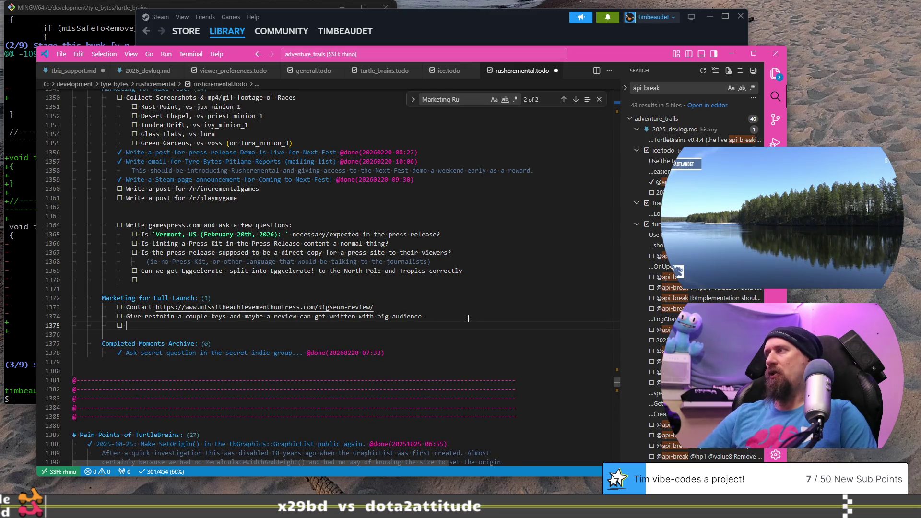
pyautogui.write('Request')
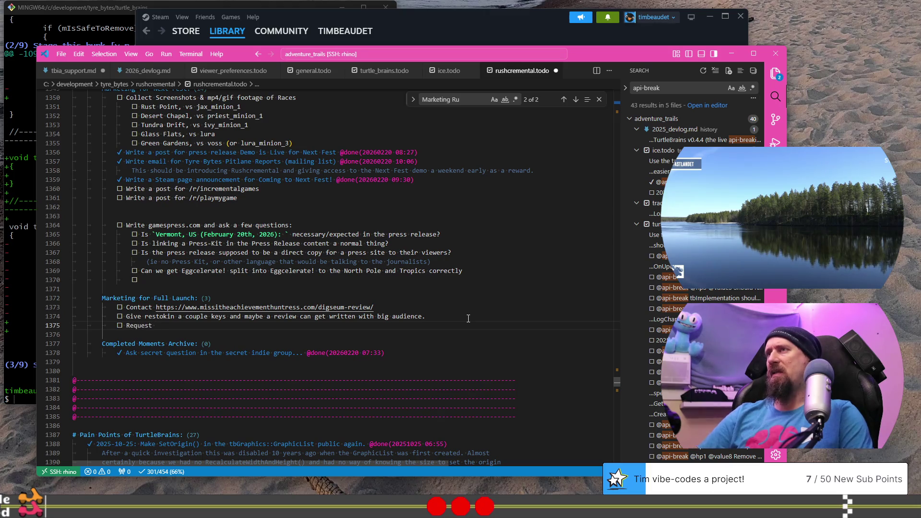
pyautogui.write(' reset')
pyautogui.hotkey('ctrl', 'Left')
pyautogui.write('voi')
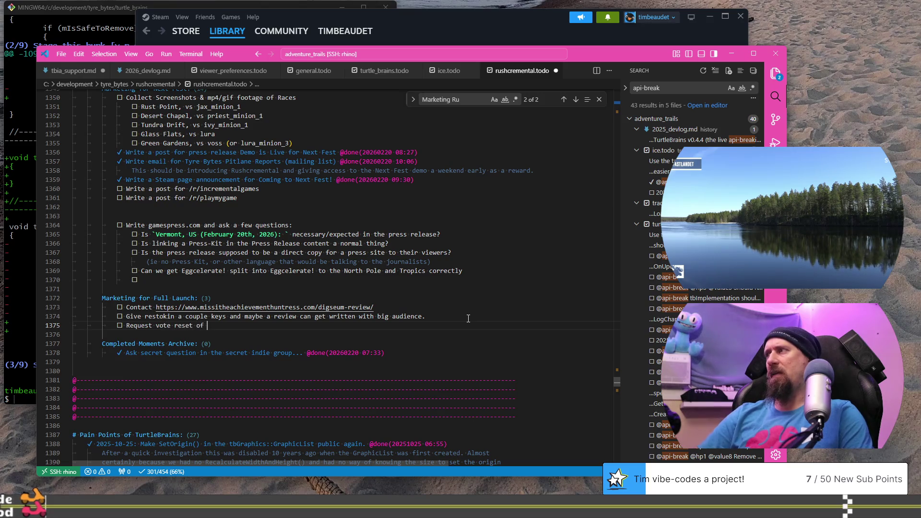
pyautogui.press('BackSpace')
pyautogui.write('n incrementaldb')
pyautogui.press('Return')
pyautogui.write('https://www.incrementaldb.com/game/rushcremental0')
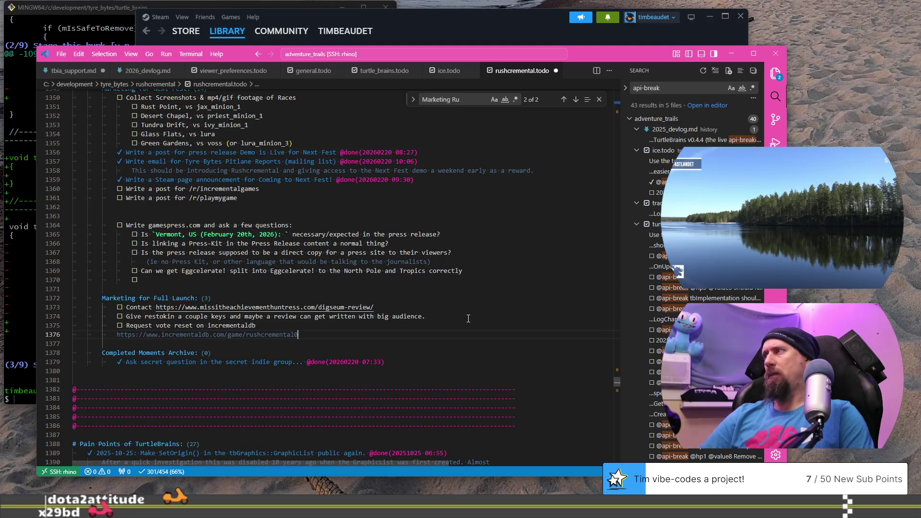
pyautogui.press('Up')
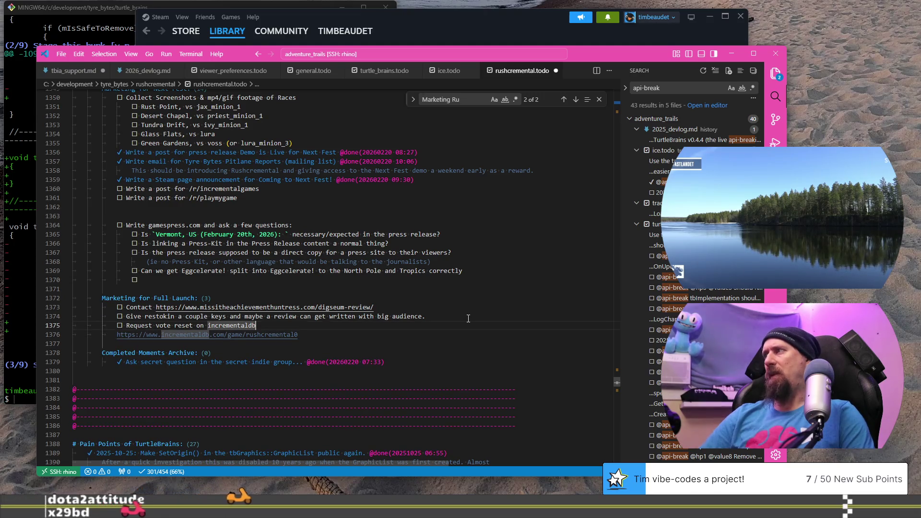
# Step: Start an 'Ask' task, join the URL onto it, and note a contact name (has contacts?)
pyautogui.press('Return')
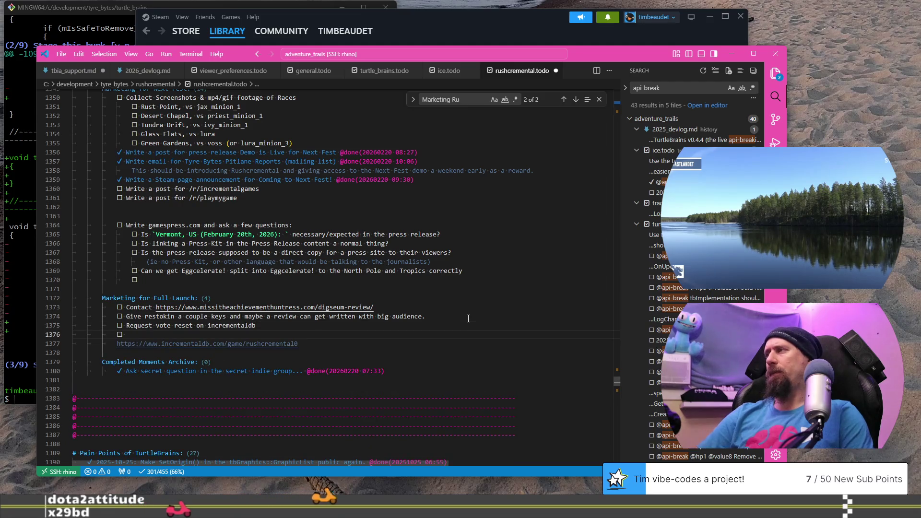
pyautogui.write('sk')
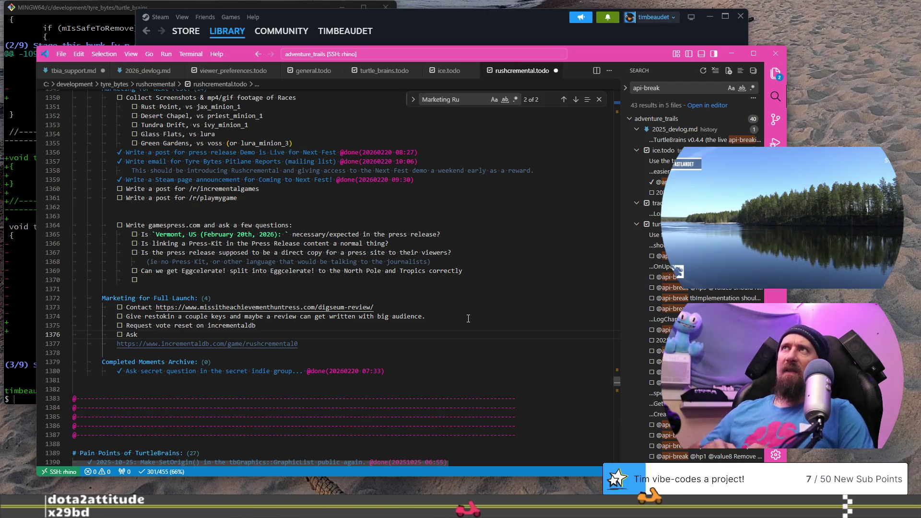
pyautogui.press('Down')
pyautogui.hotkey('ctrl', 'shift', 'Left')
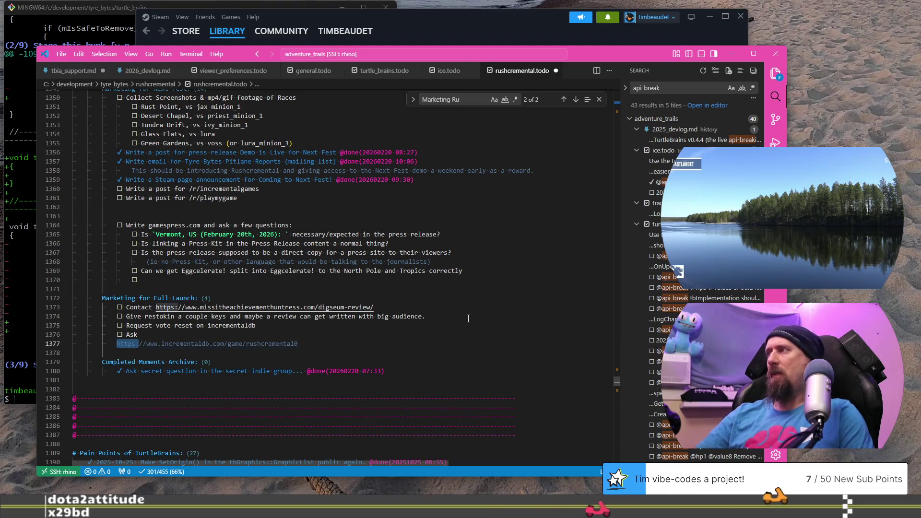
pyautogui.press('Left')
pyautogui.press('BackSpace')
pyautogui.press('BackSpace')
pyautogui.press('BackSpace')
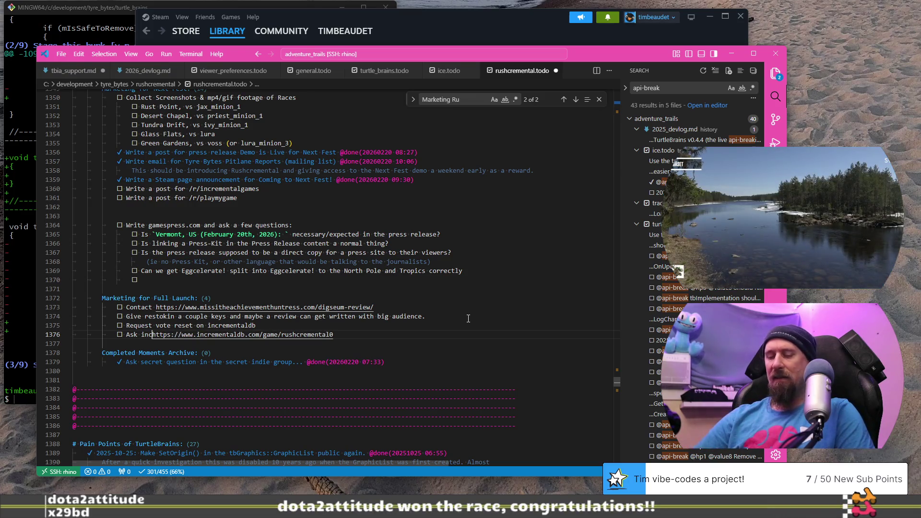
pyautogui.press('BackSpace')
pyautogui.press('BackSpace')
pyautogui.press('BackSpace')
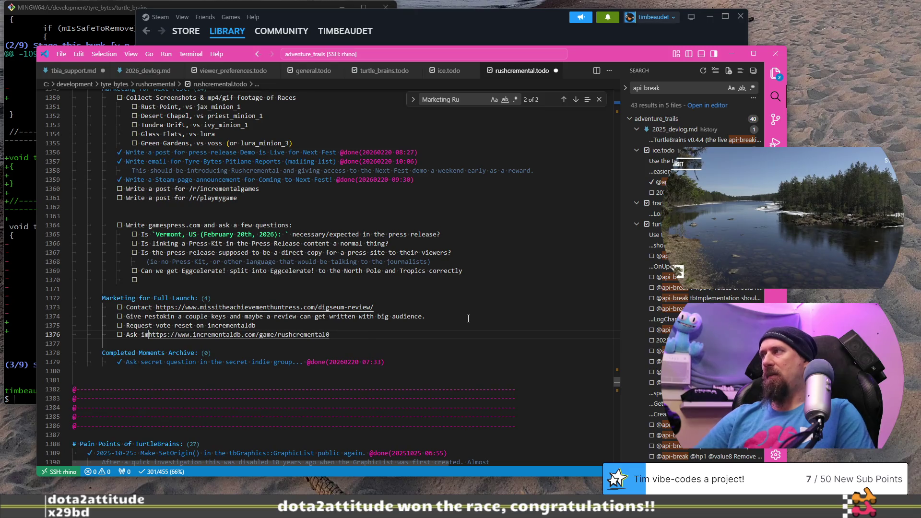
pyautogui.write('Thornity/incr')
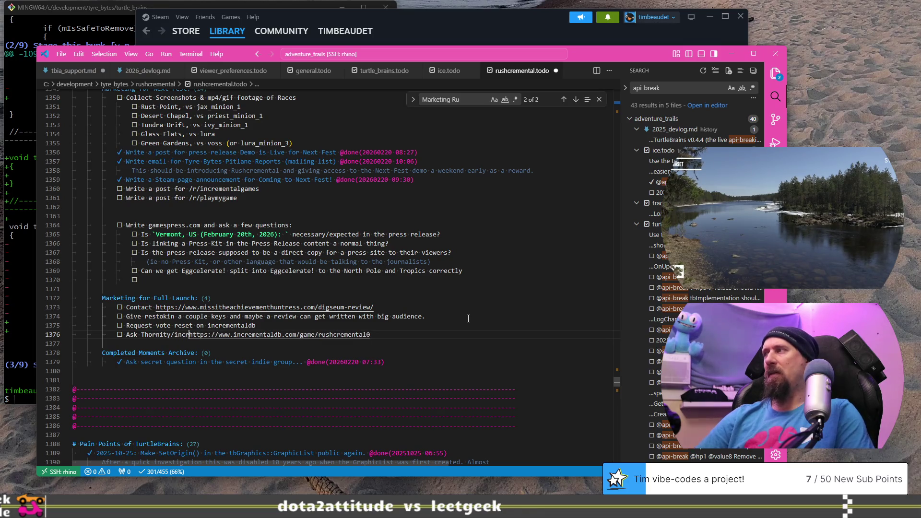
pyautogui.write('ementalDB ')
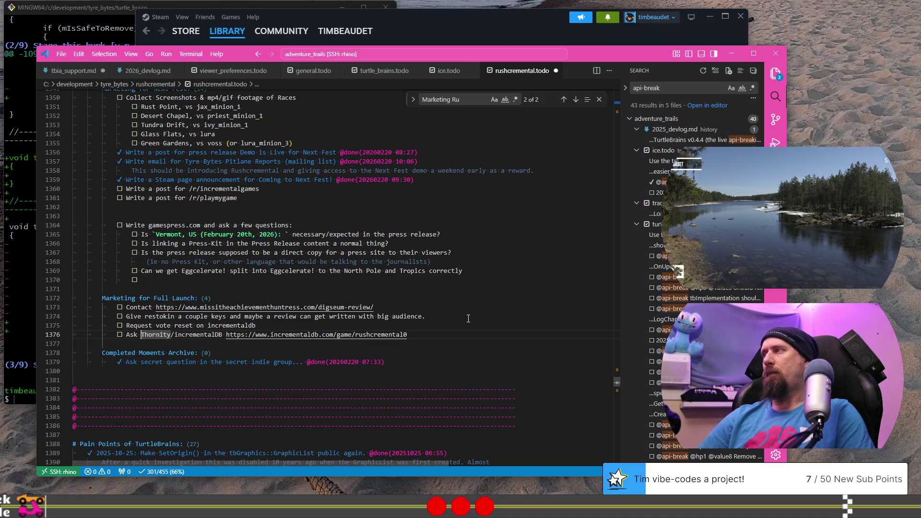
pyautogui.write(' (has conta')
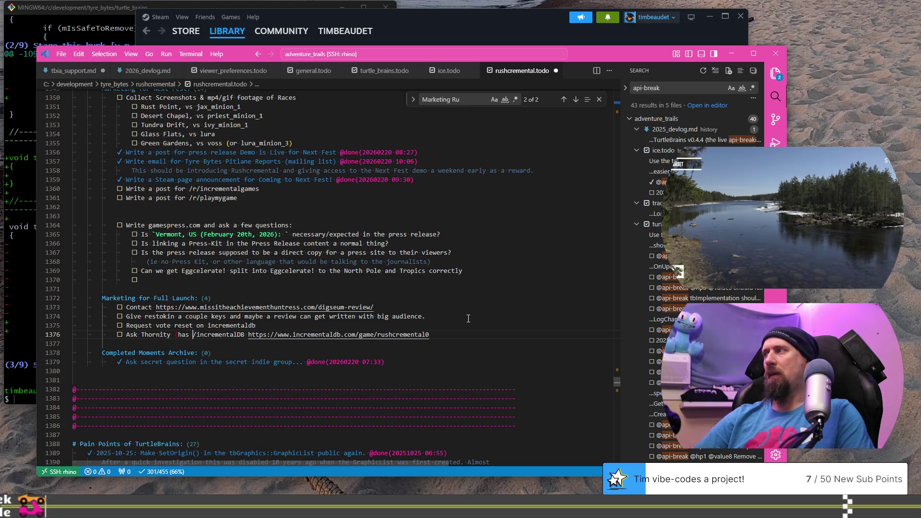
pyautogui.write('cts?)')
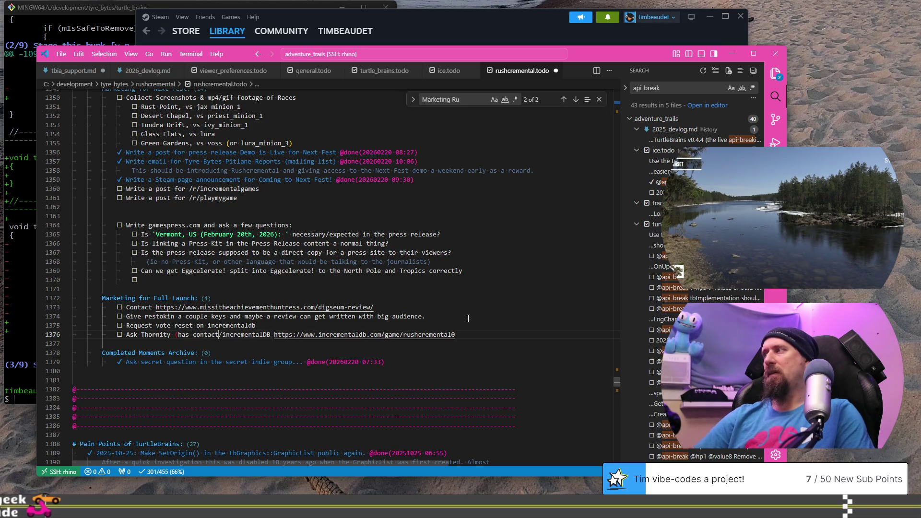
# Step: Ask why rushcremental is not the URL and why it has a 0, moving the URL to its own line
pyautogui.hotkey('ctrl', 'Right')
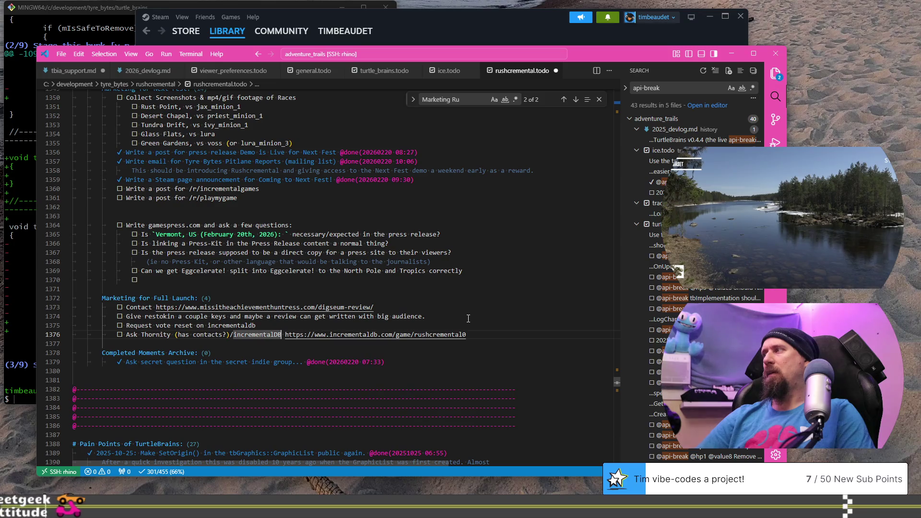
pyautogui.write('if the')
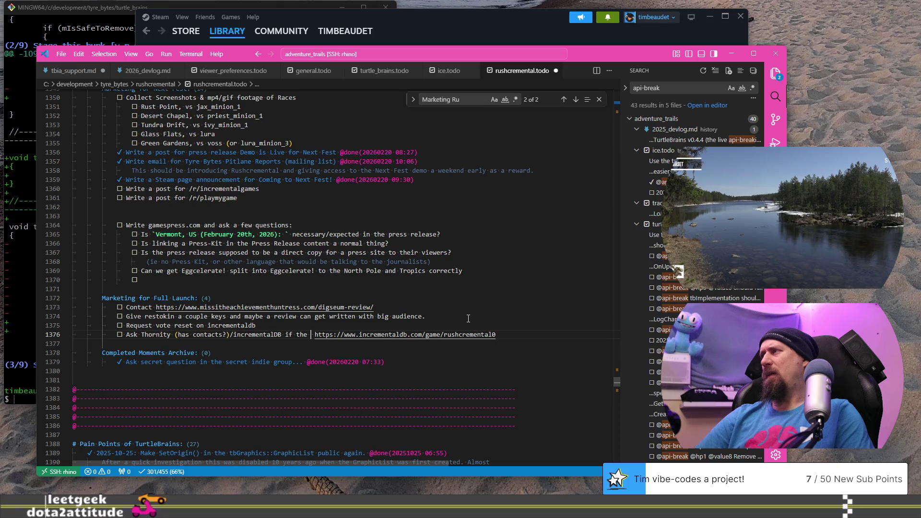
pyautogui.hotkey('ctrl', 'BackSpace')
pyautogui.hotkey('ctrl', 'BackSpace')
pyautogui.write('why the')
pyautogui.hotkey('ctrl', 'BackSpace')
pyautogui.write('ruschr')
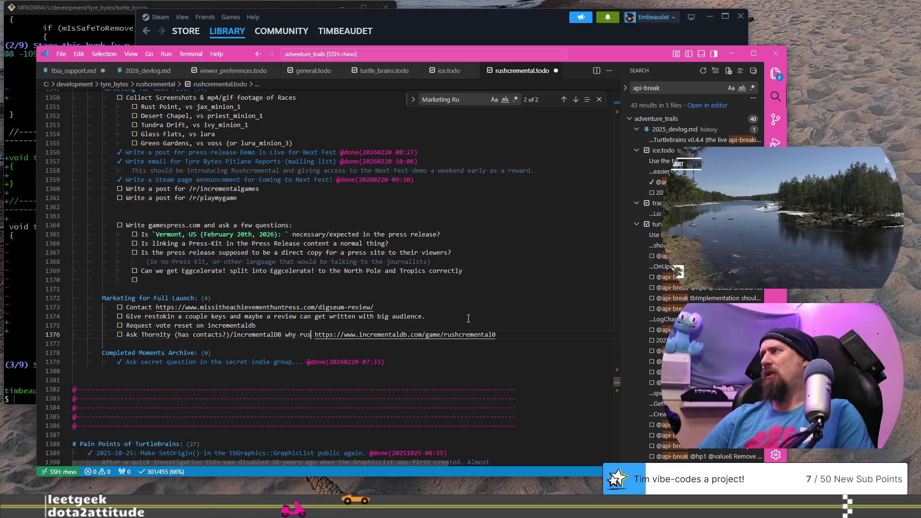
pyautogui.press('BackSpace')
pyautogui.press('BackSpace')
pyautogui.press('BackSpace')
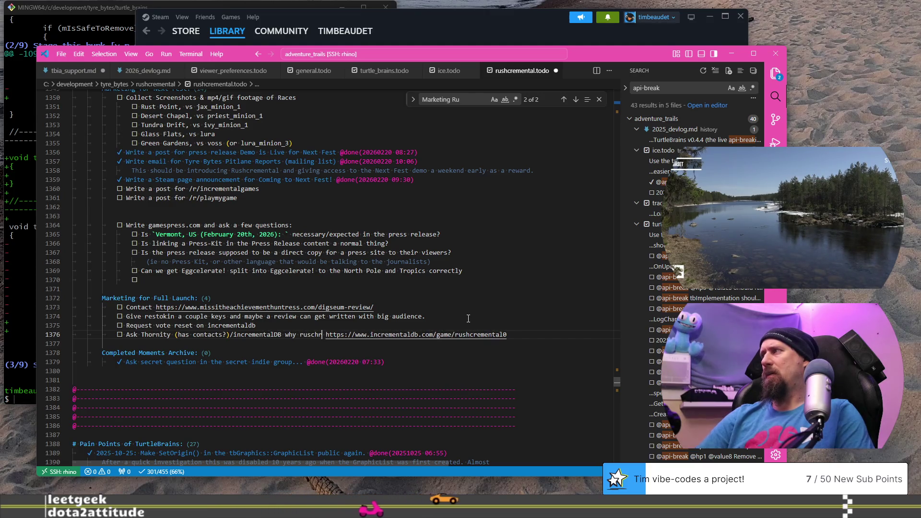
pyautogui.write('hcremental wa')
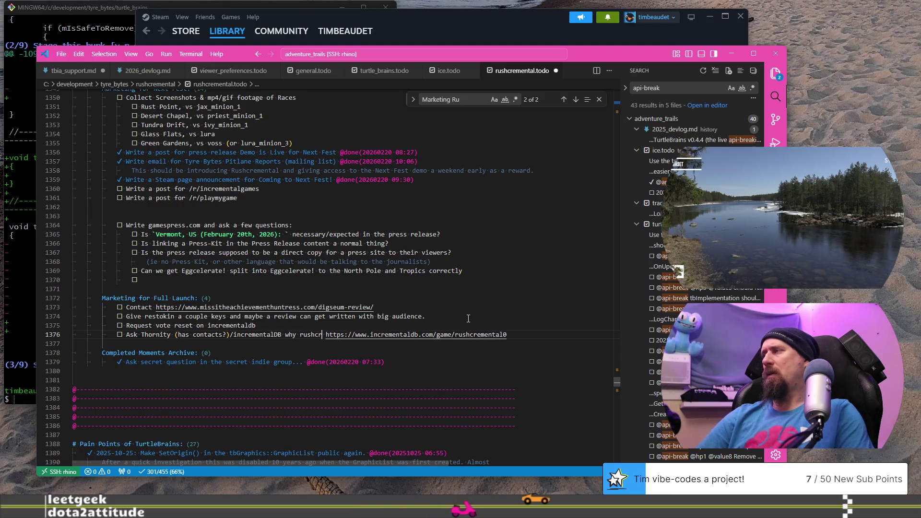
pyautogui.press('BackSpace')
pyautogui.press('BackSpace')
pyautogui.write('is not th')
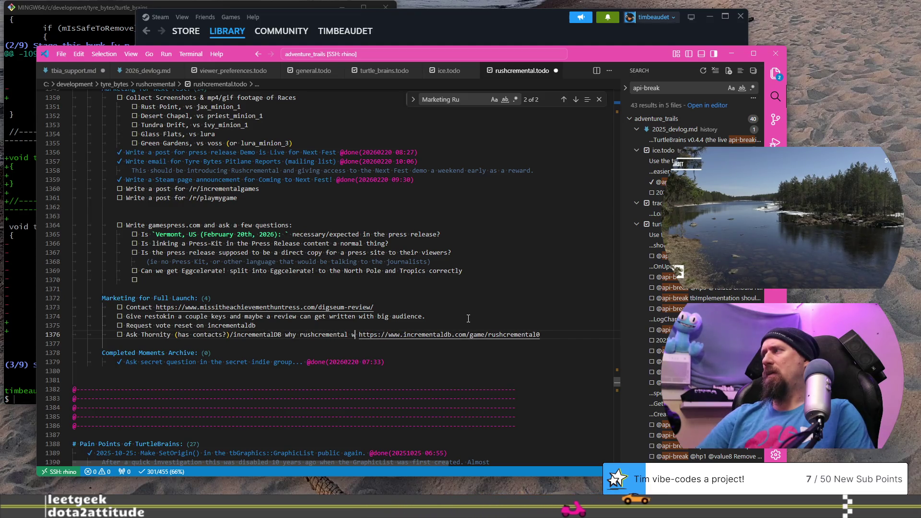
pyautogui.write('e URL')
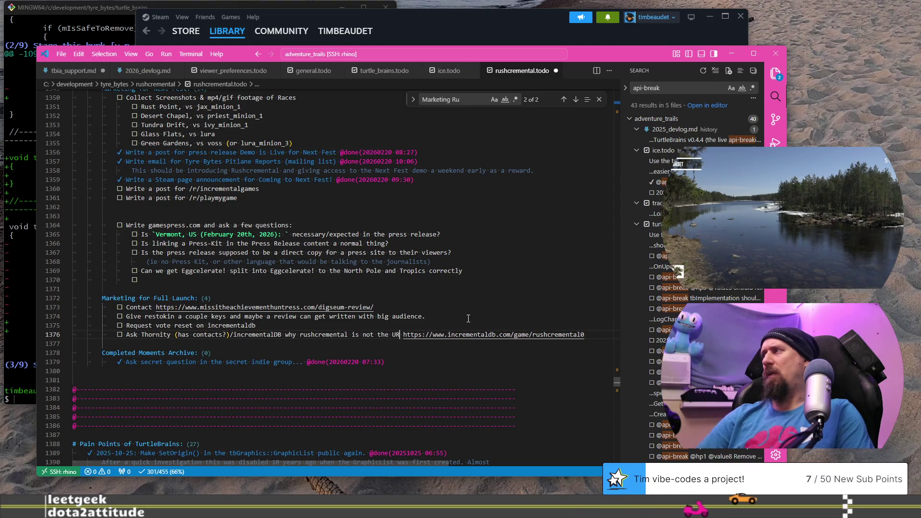
pyautogui.write(', w')
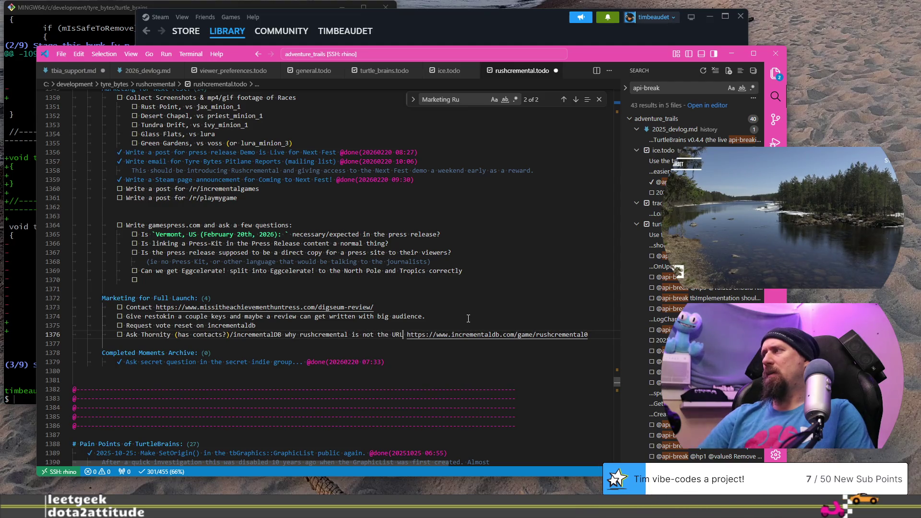
pyautogui.write('hy d')
pyautogui.write('oes it have a 0')
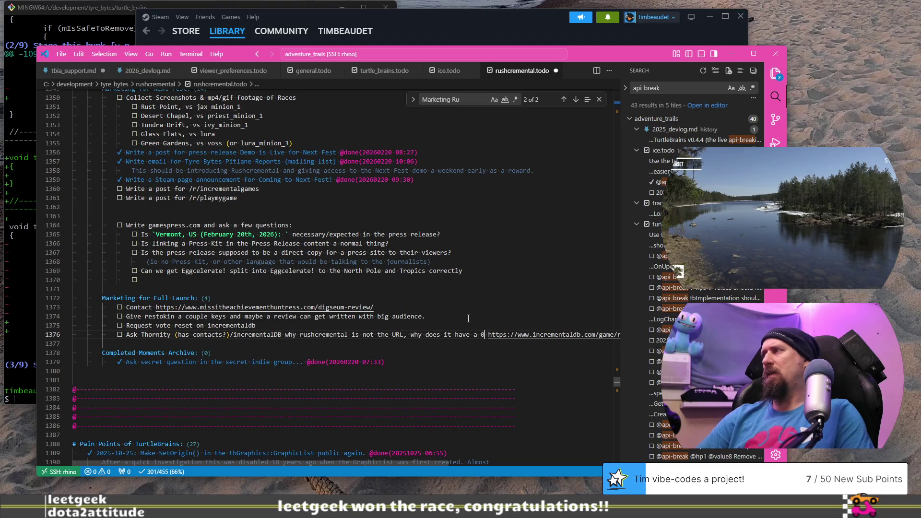
pyautogui.press('Return')
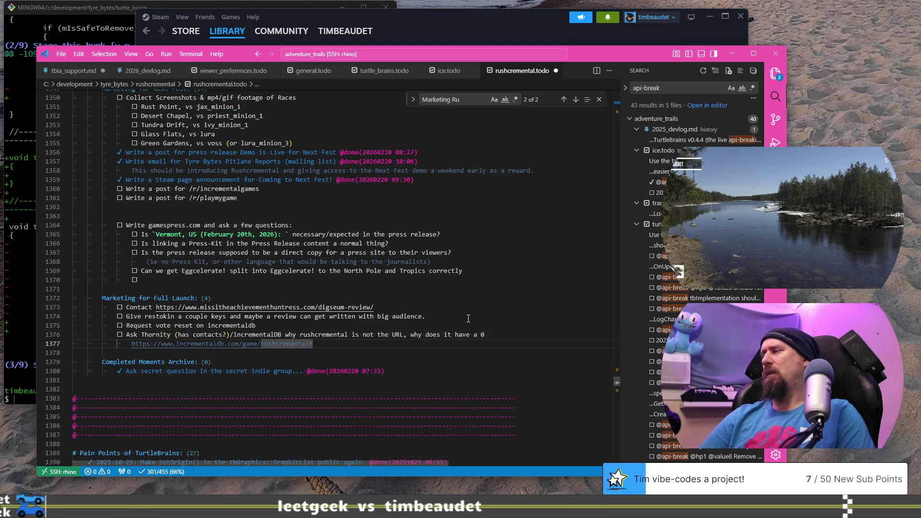
pyautogui.press('Up')
pyautogui.press('End')
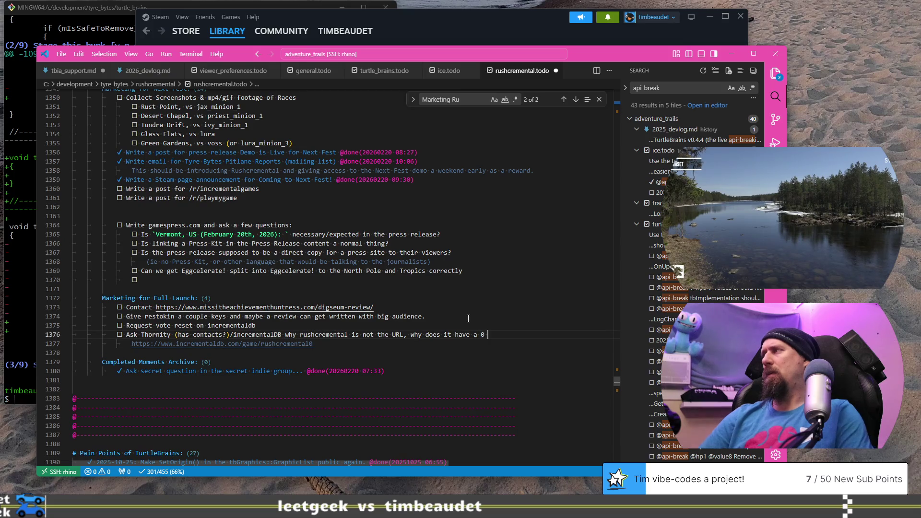
# Step: Add a line saying non-0 shows as 'game removed' and asking to keep the original name without 0
pyautogui.write('no')
pyautogui.press('Return')
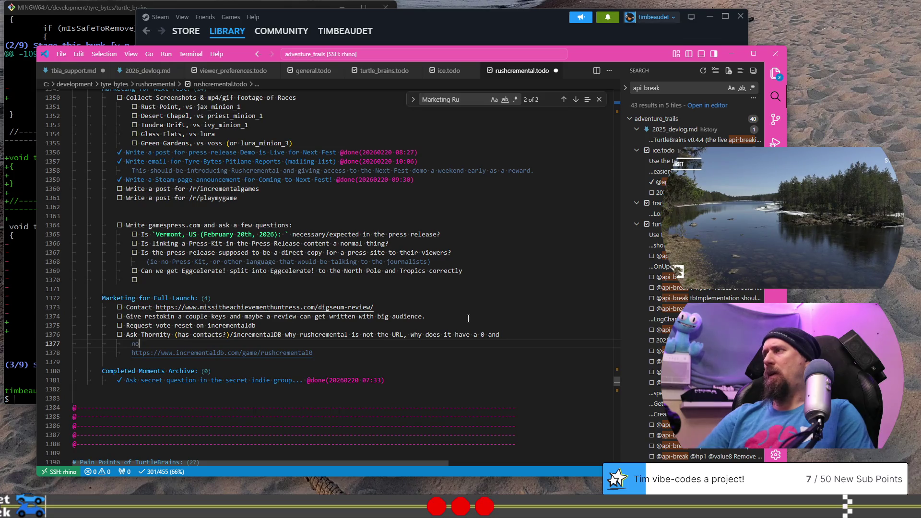
pyautogui.write('n 0')
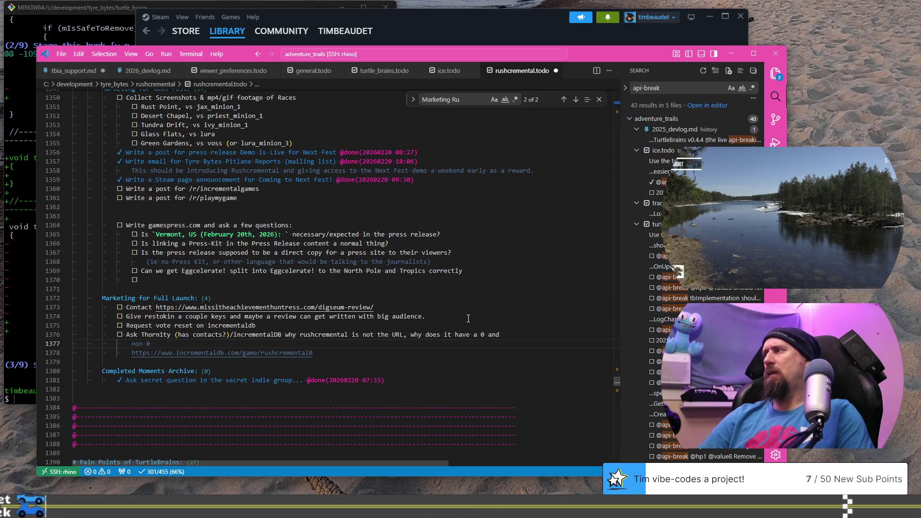
pyautogui.write(' shows a')
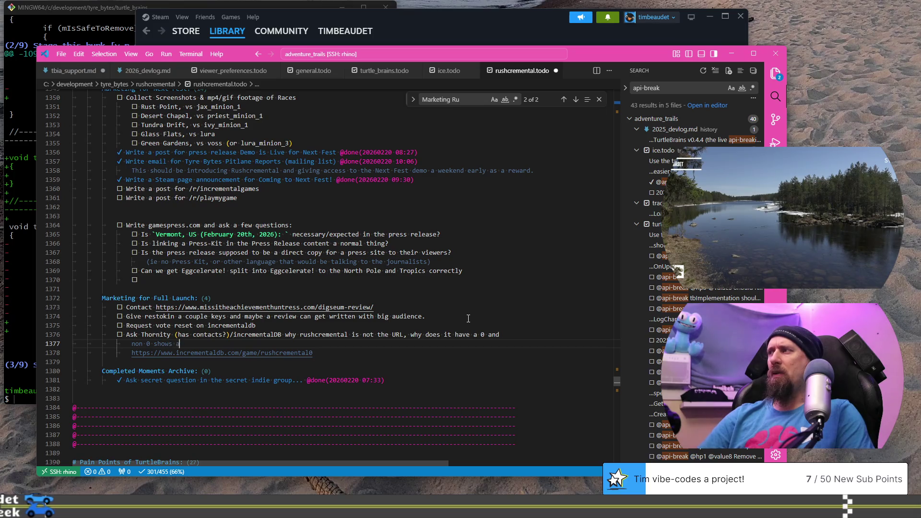
pyautogui.write("s 'game remov")
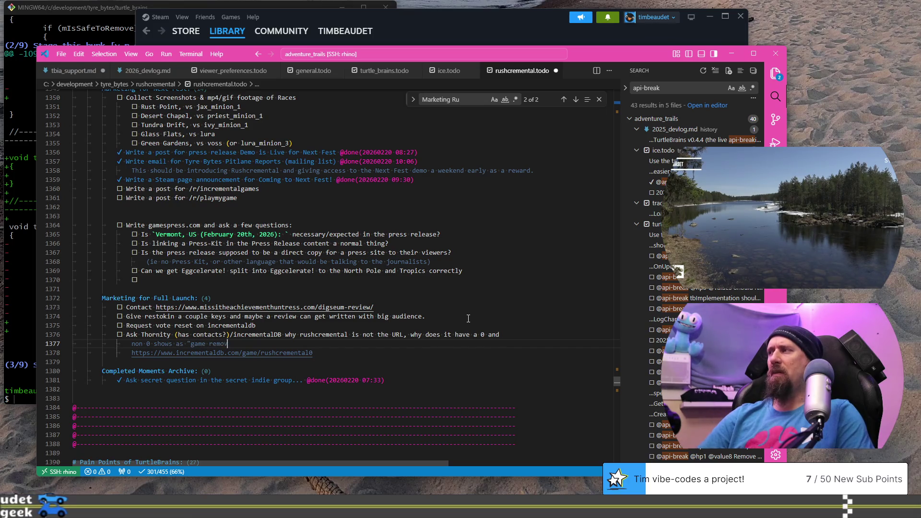
pyautogui.write('ed"??  Is')
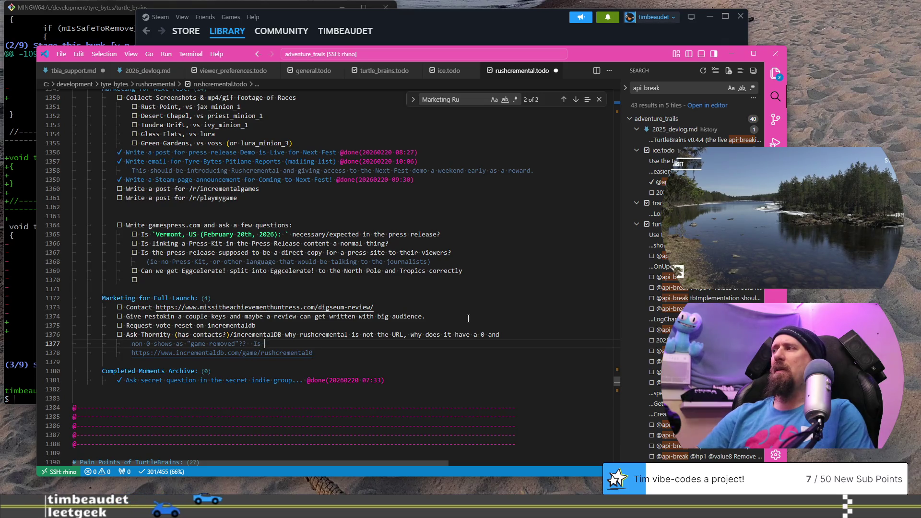
pyautogui.write('  e tokeep i')
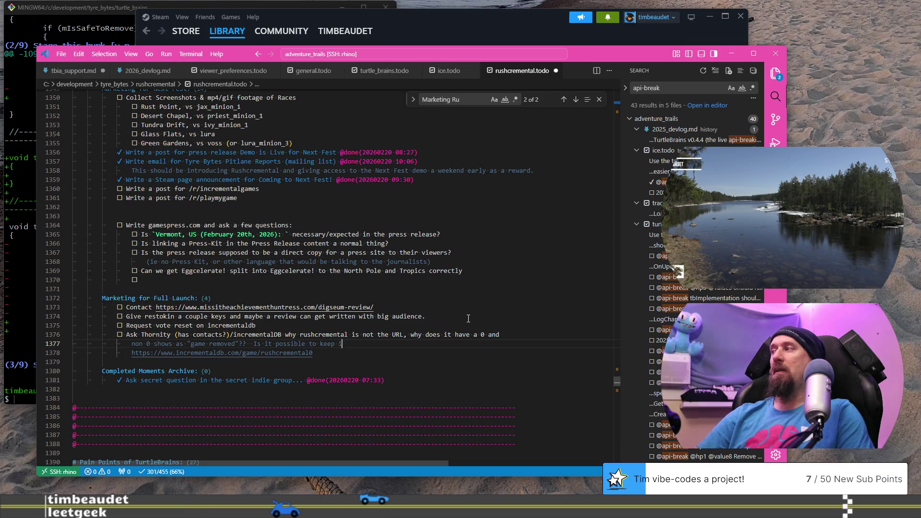
pyautogui.write('t the')
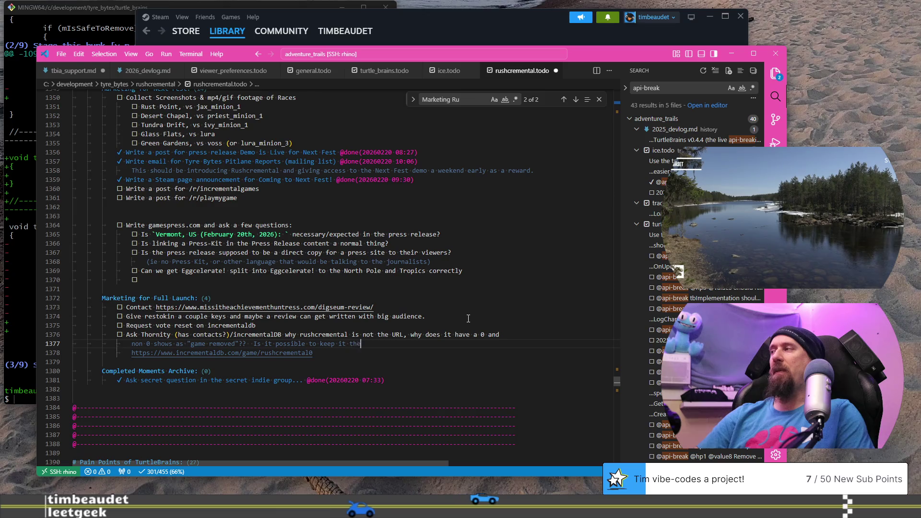
pyautogui.write(' original name without 0?')
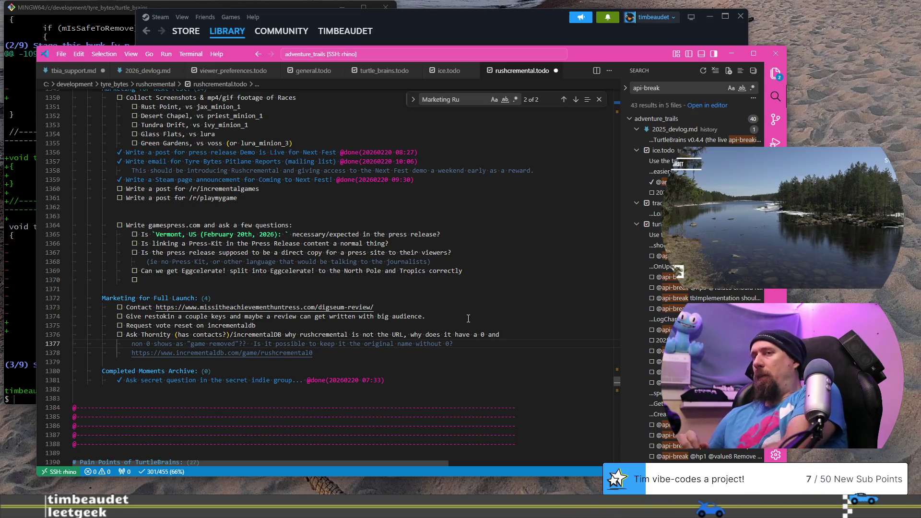
pyautogui.scroll(-4, 421, 232)
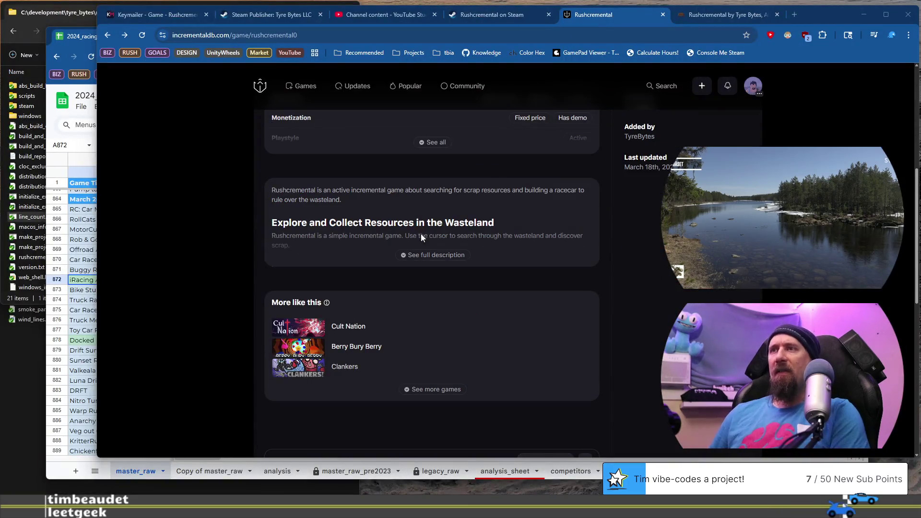
# Step: Expand the Rushcremental page's full description and scroll back to the top
pyautogui.click(446, 255)
pyautogui.scroll(-5, 448, 244)
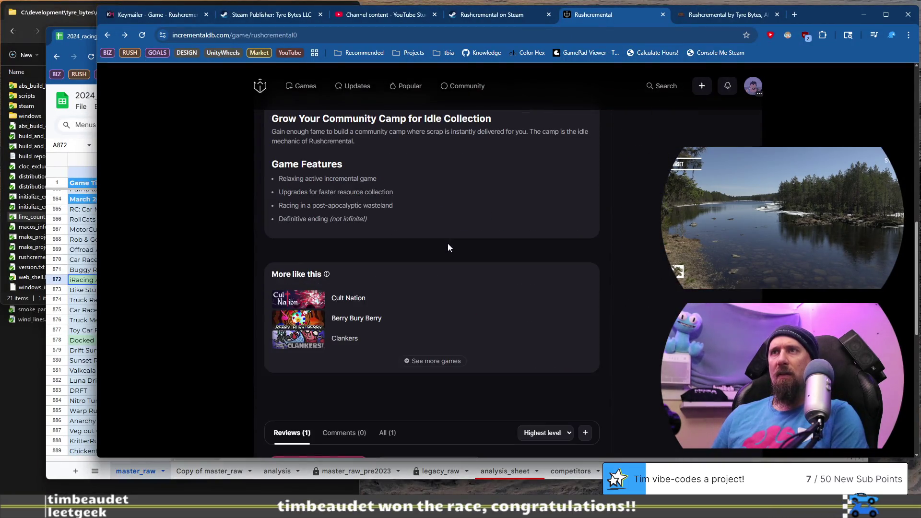
pyautogui.scroll(3, 448, 245)
pyautogui.scroll(2, 451, 244)
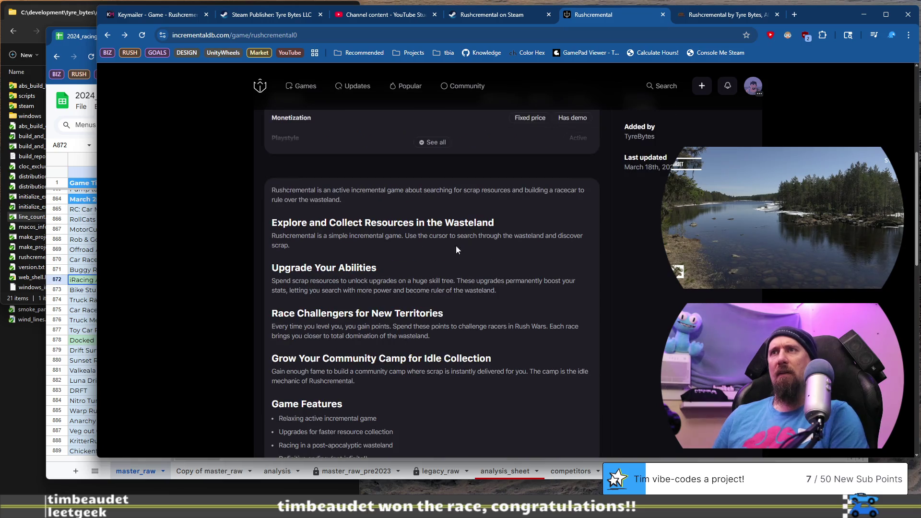
pyautogui.scroll(4, 469, 252)
pyautogui.scroll(2, 390, 381)
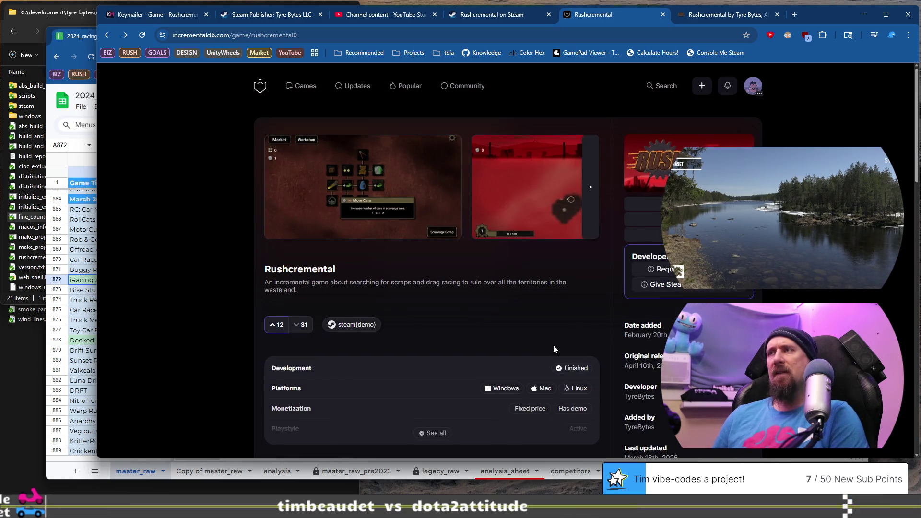
# Step: Advance the Rushcremental screenshot carousel to the next image
pyautogui.click(591, 194)
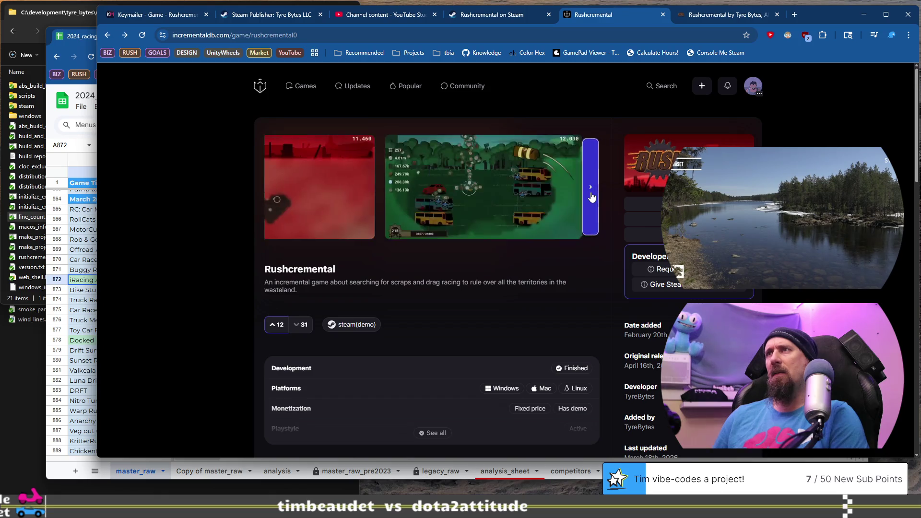
pyautogui.click(592, 197)
pyautogui.click(592, 196)
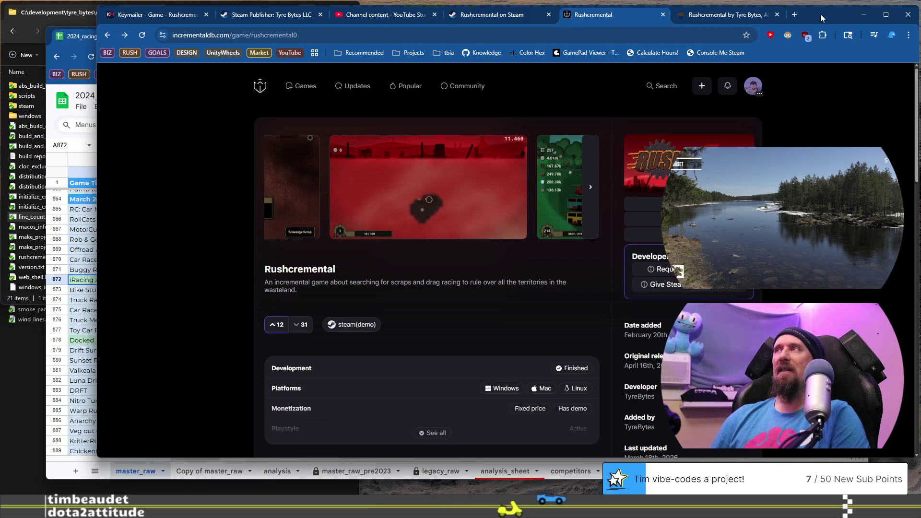
pyautogui.moveTo(821, 18); pyautogui.dragTo(820, 15)
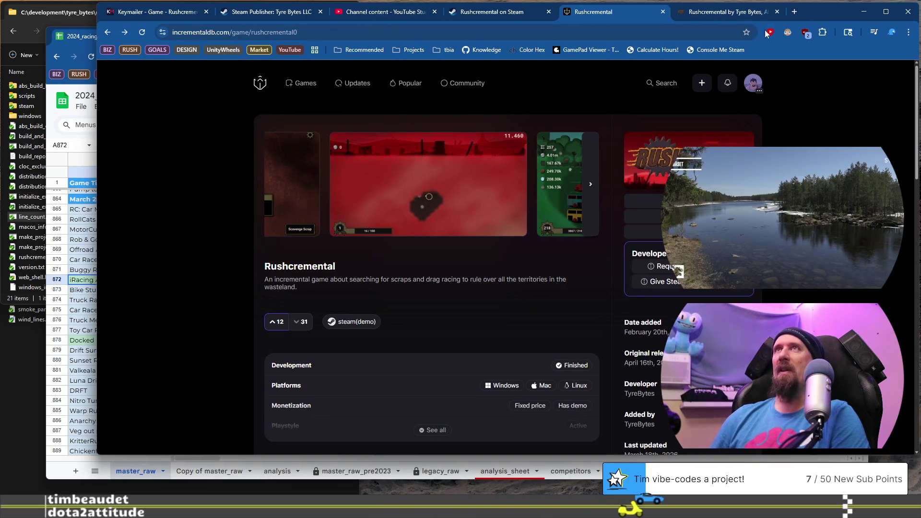
# Step: Bring the 2024_racing_games_on_steam spreadsheet in front of the browser and reposition it slightly
pyautogui.click(81, 38)
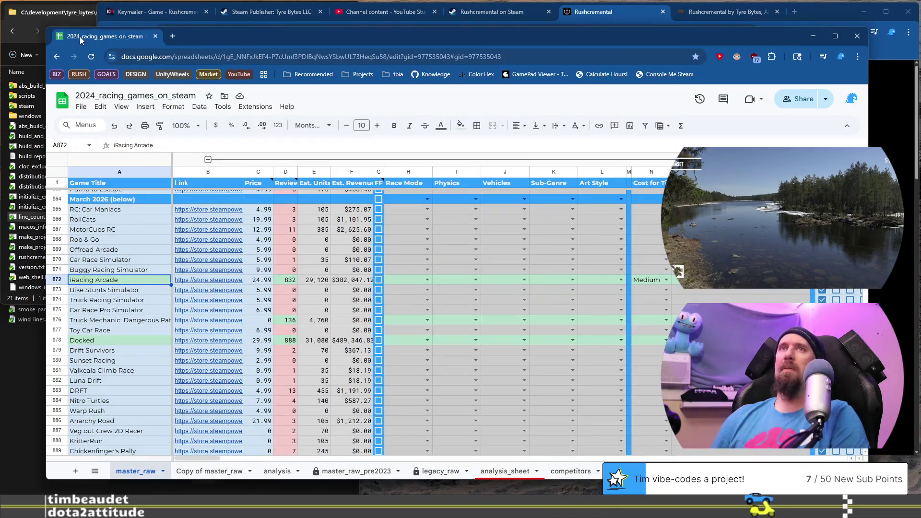
pyautogui.moveTo(241, 32); pyautogui.dragTo(237, 47)
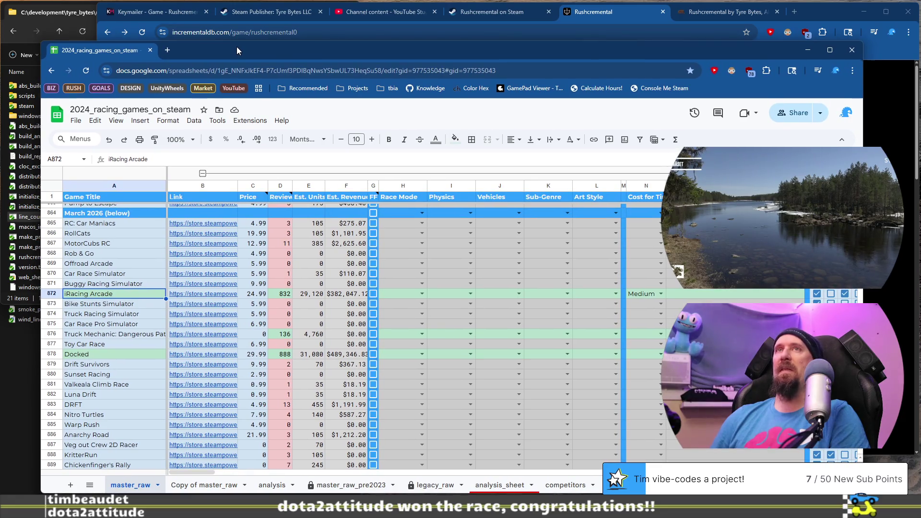
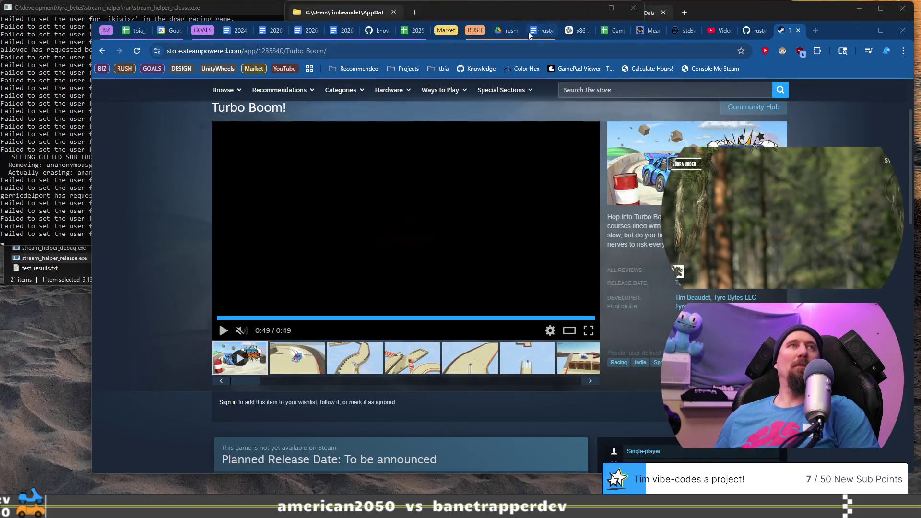
# Step: In a new ChatGPT chat, trim the draft to 'why am I right', send it, then return to the spreadsheet
pyautogui.click(575, 31)
pyautogui.click(140, 116)
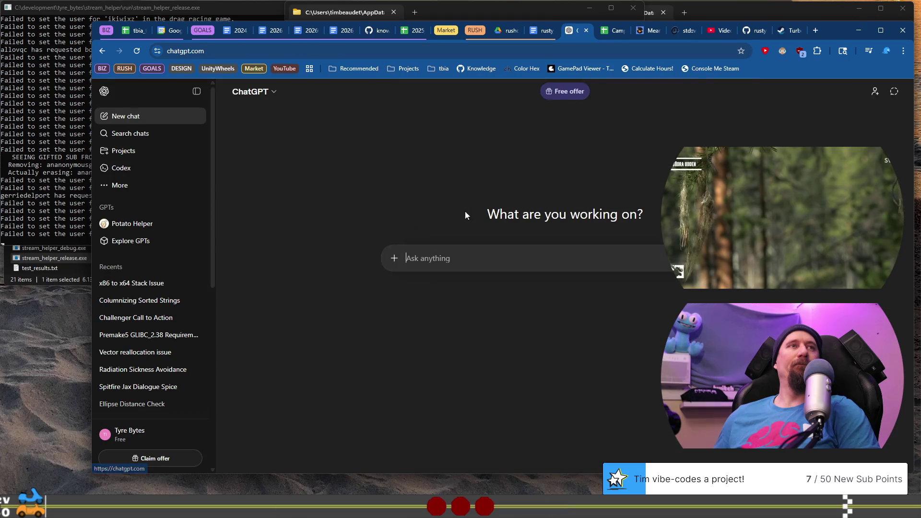
pyautogui.write('hey fluffy why am I right')
pyautogui.press('Home')
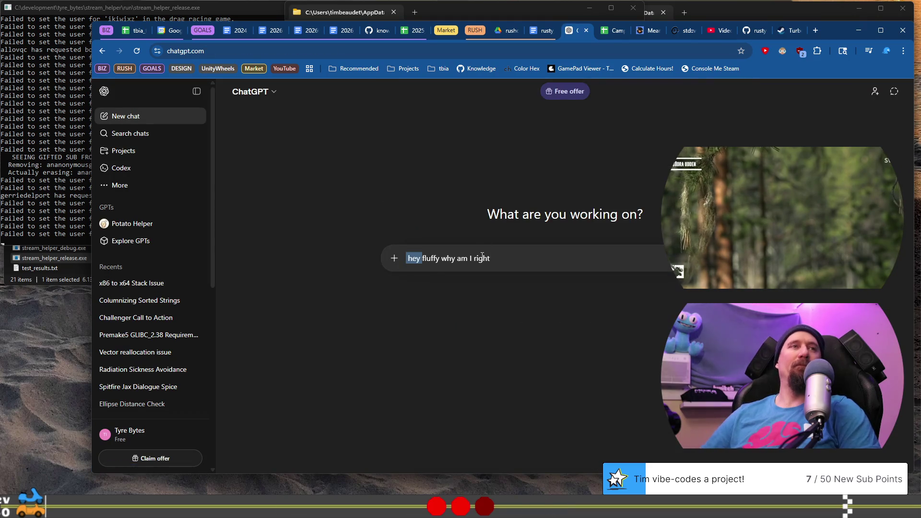
pyautogui.hotkey('ctrl', 'shift', 'Left')
pyautogui.press('BackSpace')
pyautogui.press('Return')
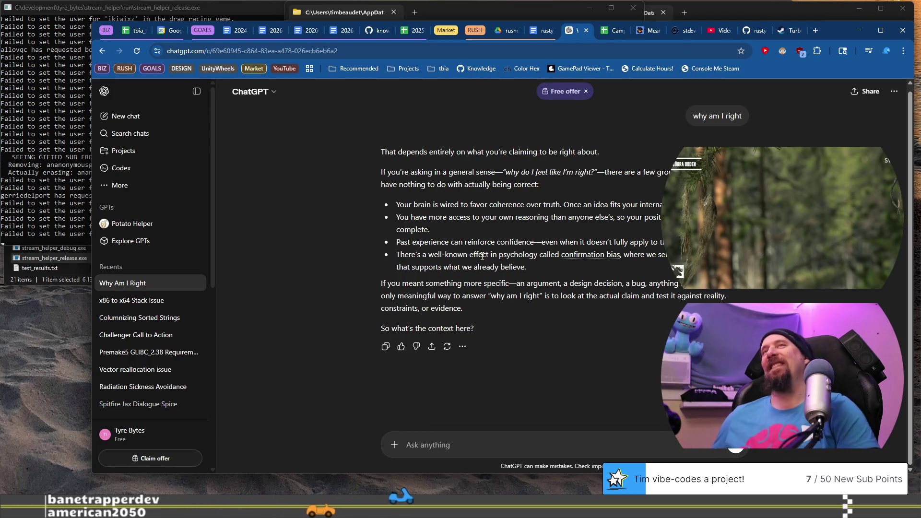
pyautogui.hotkey('alt', 'Tab')
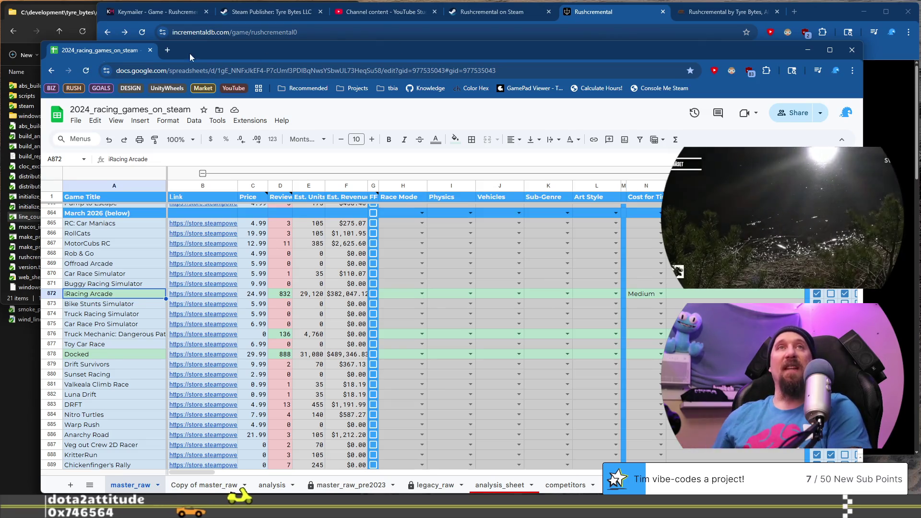
# Step: Back in Chrome, open the TimBeaudet Twitch channel in a new tab from the 'tw' address suggestion
pyautogui.press('ctrl+super+Right')
pyautogui.click(814, 31)
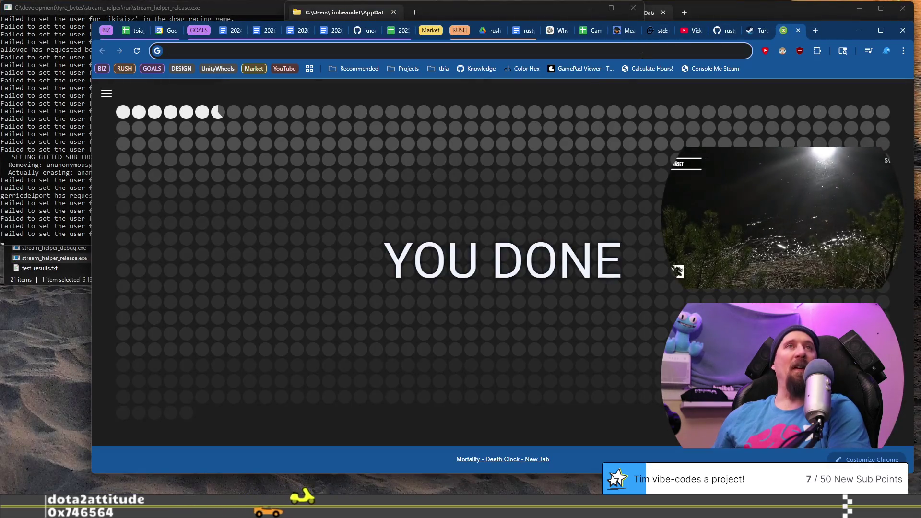
pyautogui.click(640, 56)
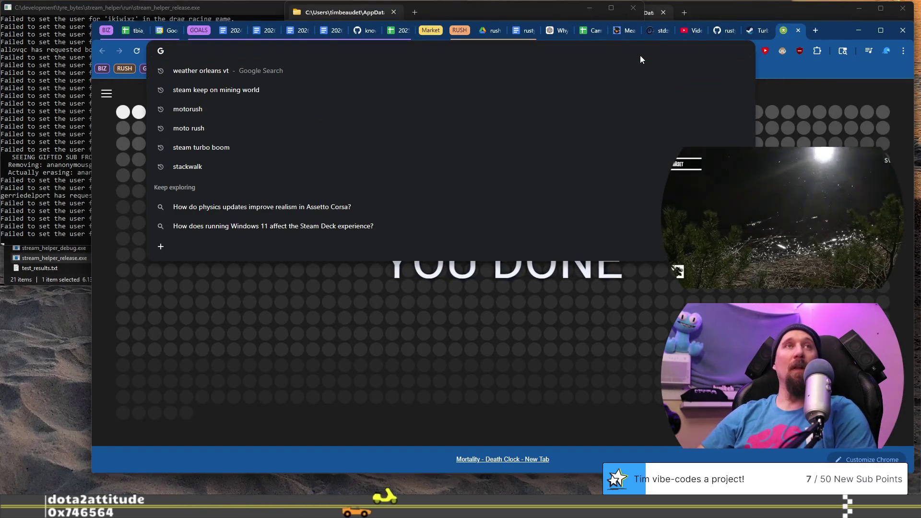
pyautogui.write('p')
pyautogui.press('BackSpace')
pyautogui.press('BackSpace')
pyautogui.write('twitch.tv/timbeaudet/')
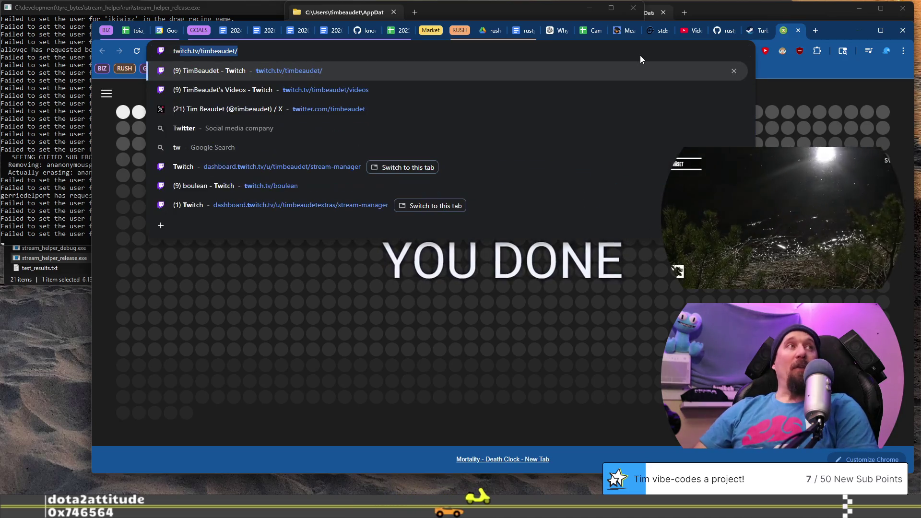
pyautogui.press('Up')
pyautogui.press('Down')
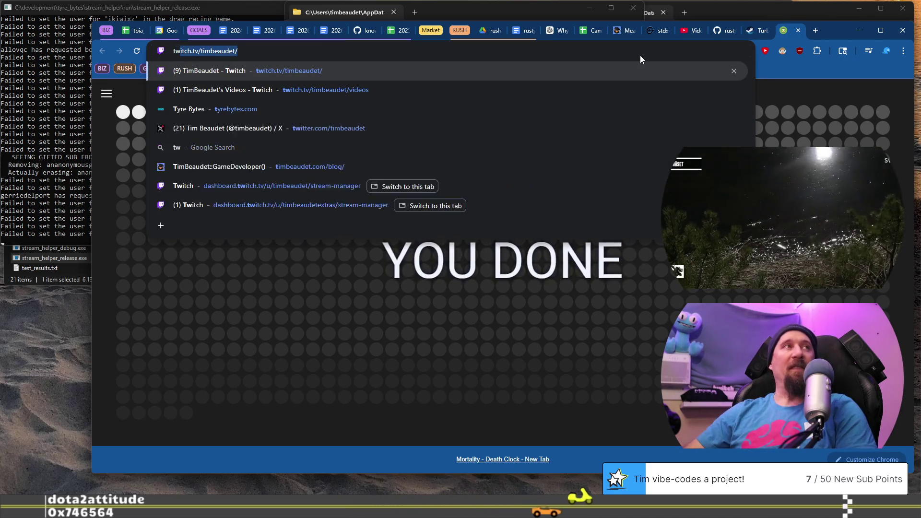
pyautogui.press('Return')
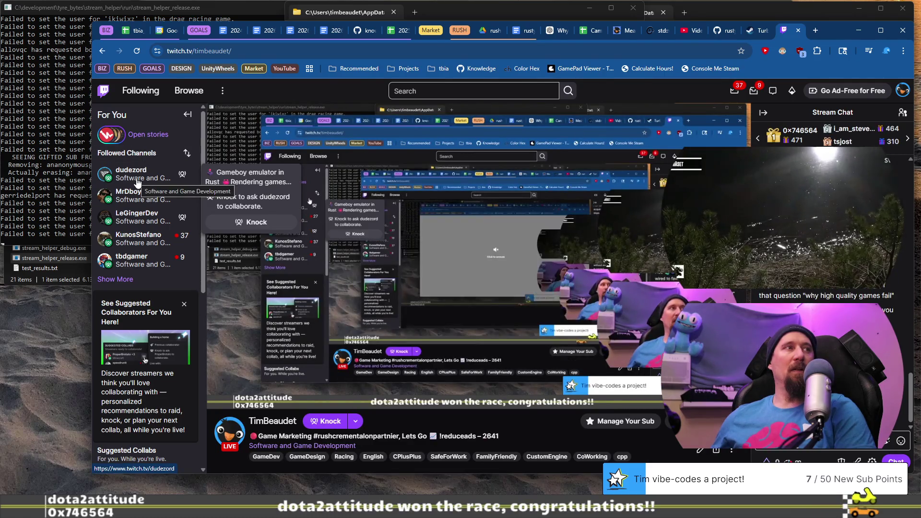
pyautogui.moveTo(137, 269)
pyautogui.moveTo(137, 248)
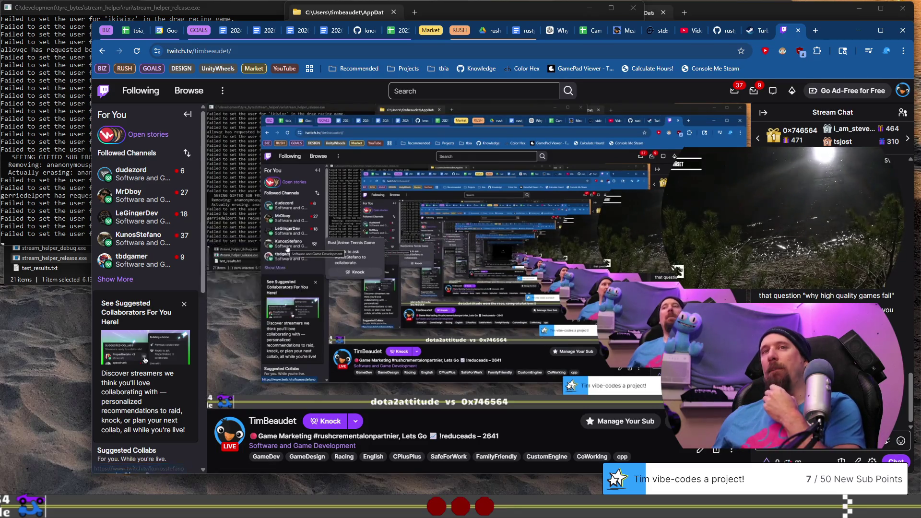
pyautogui.hotkey('alt', 'Tab')
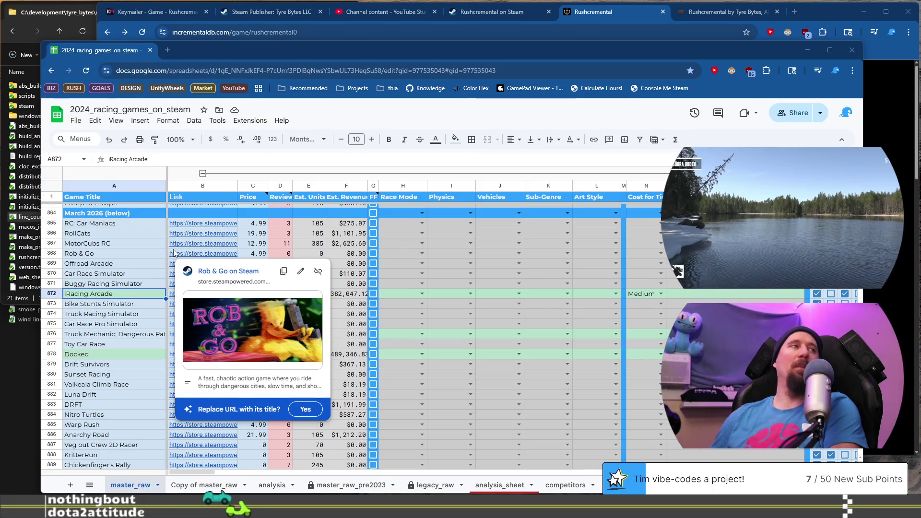
pyautogui.hotkey('alt', 'Tab')
pyautogui.moveTo(139, 174)
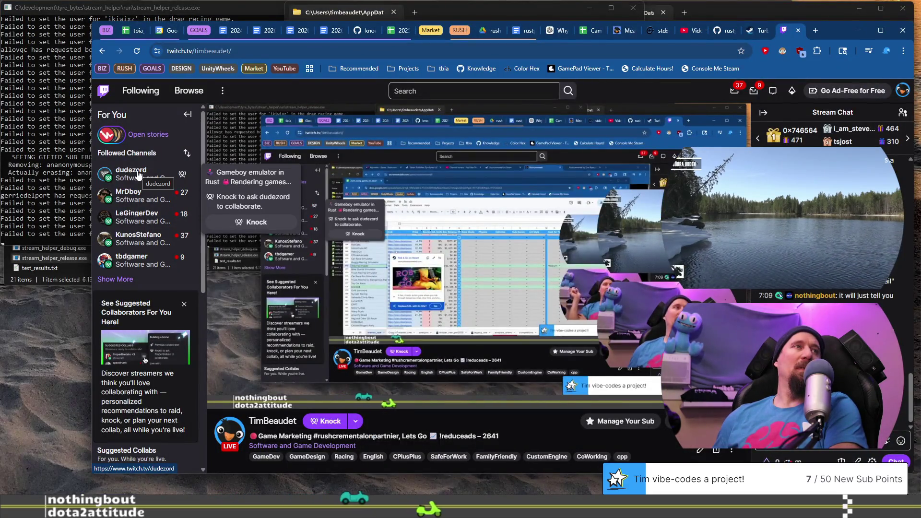
pyautogui.moveTo(138, 247)
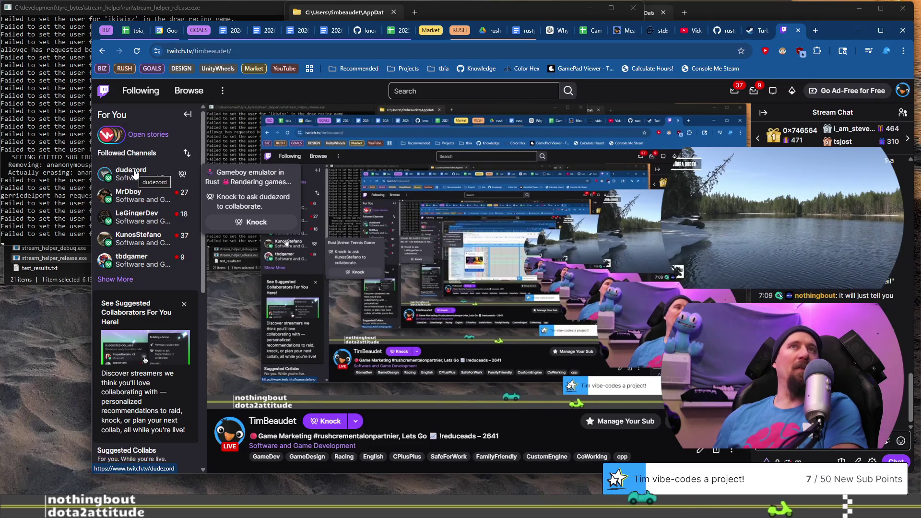
pyautogui.moveTo(139, 238)
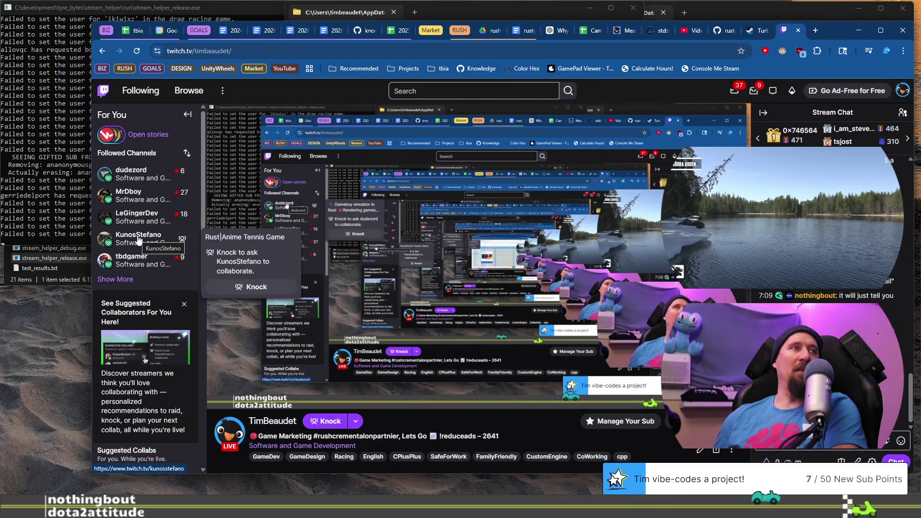
pyautogui.moveTo(134, 178)
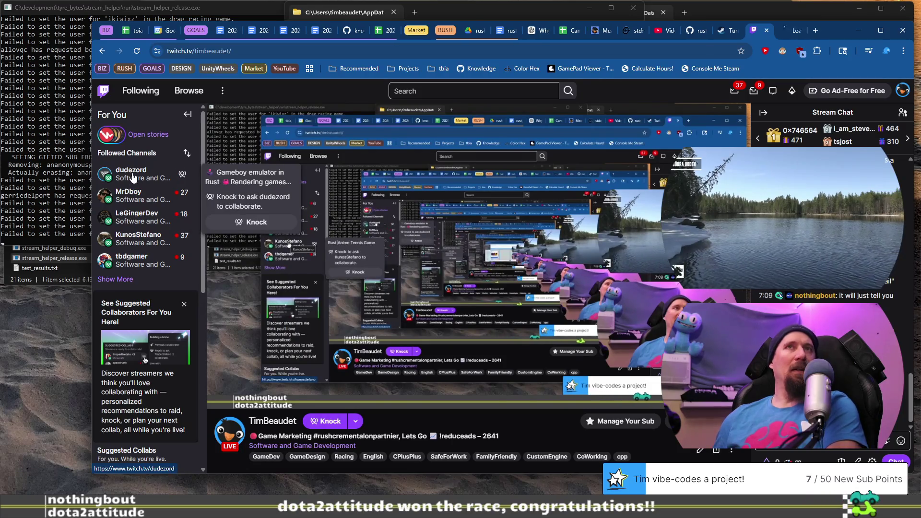
pyautogui.click(134, 178)
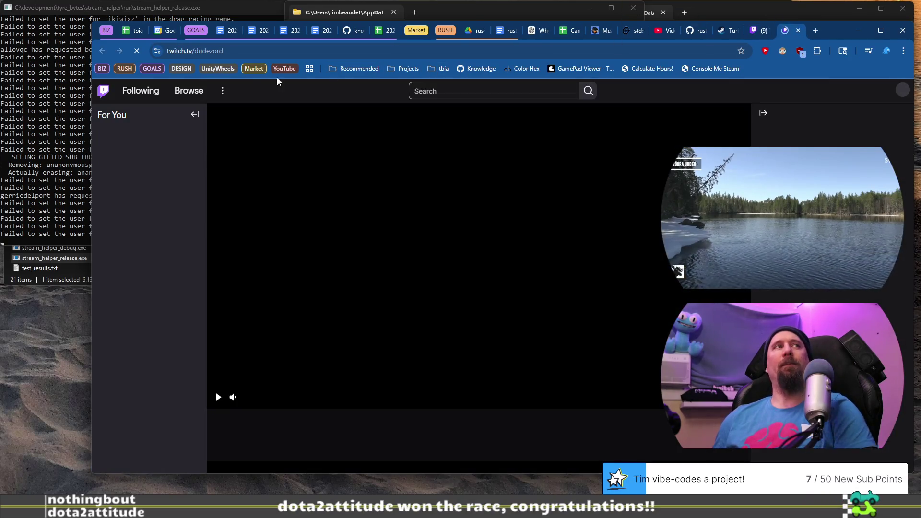
# Step: Leave the dudezord stream page loaded in Twitch and switch back to the racing-games spreadsheet
pyautogui.doubleClick(222, 51)
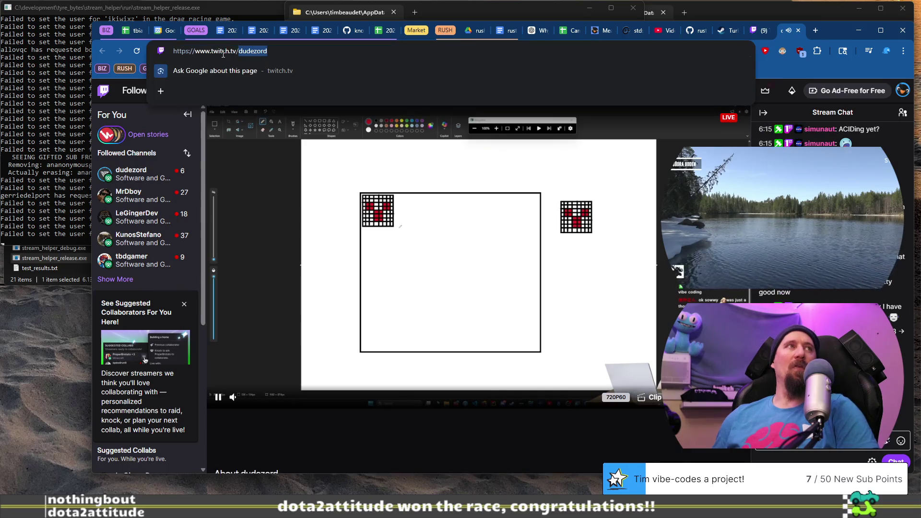
pyautogui.press('Escape')
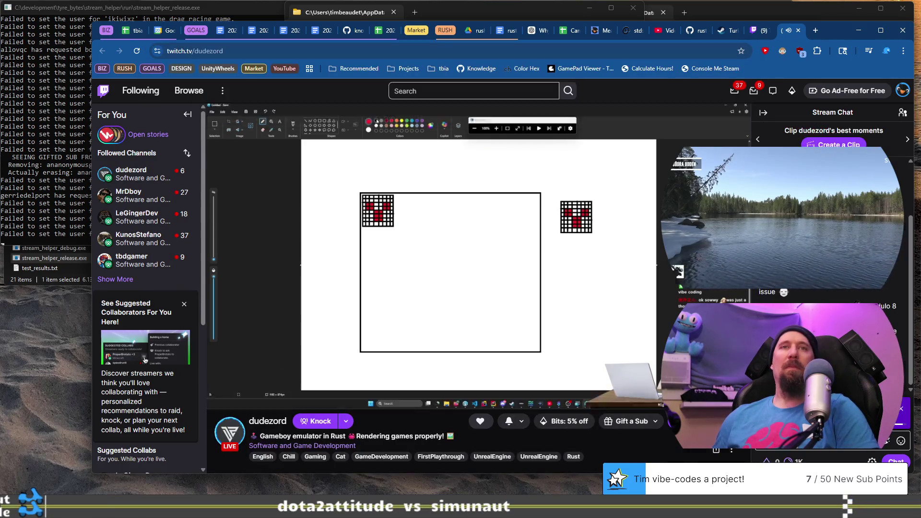
pyautogui.hotkey('alt', 'Tab')
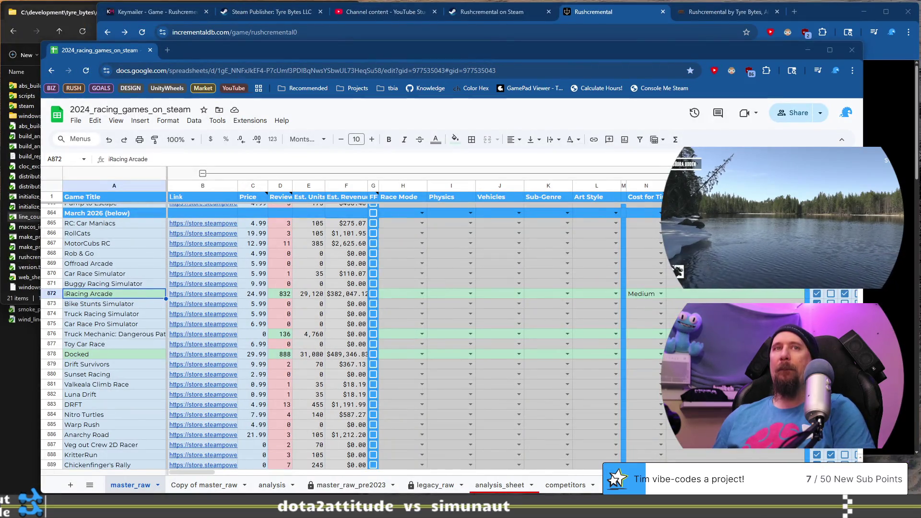